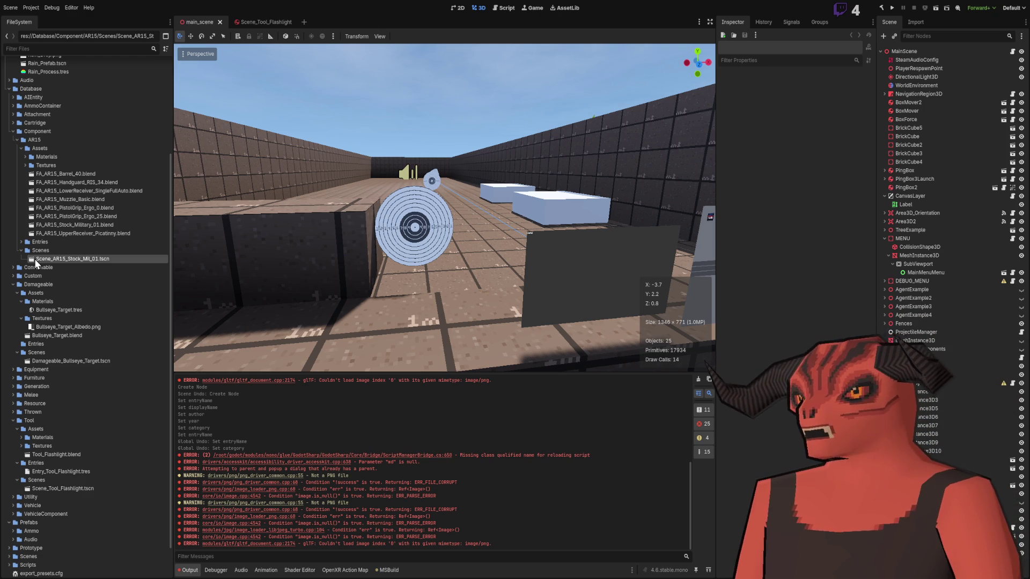
# Step: Drop the AR15 stock scene into the gun range, then undo and delete it
pyautogui.moveTo(34, 259)
pyautogui.mouseDown()
pyautogui.moveTo(126, 282)
pyautogui.moveTo(458, 320)
pyautogui.mouseUp()
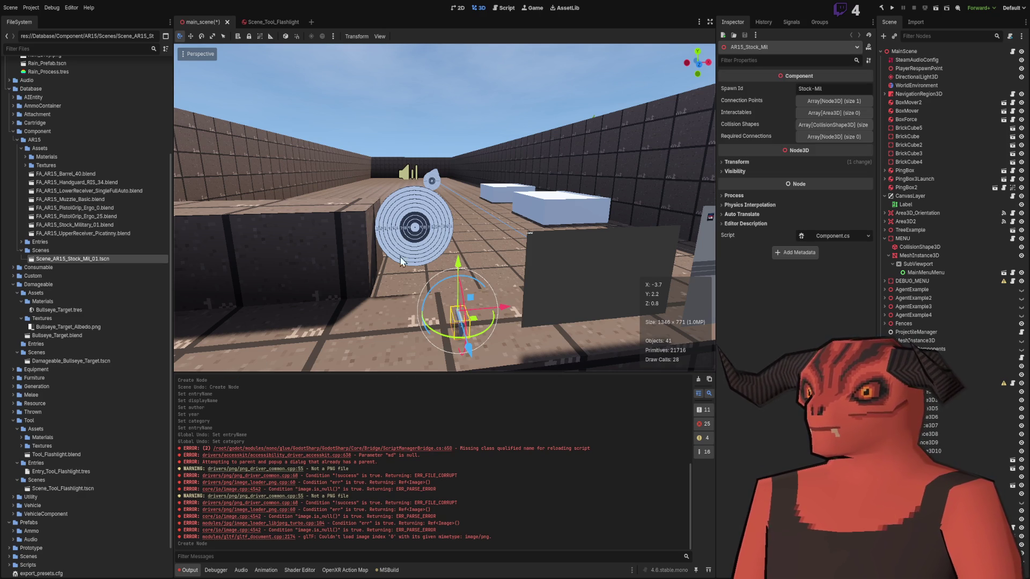
pyautogui.hotkey('ctrl', 'z')
pyautogui.click(460, 321)
pyautogui.press('Delete')
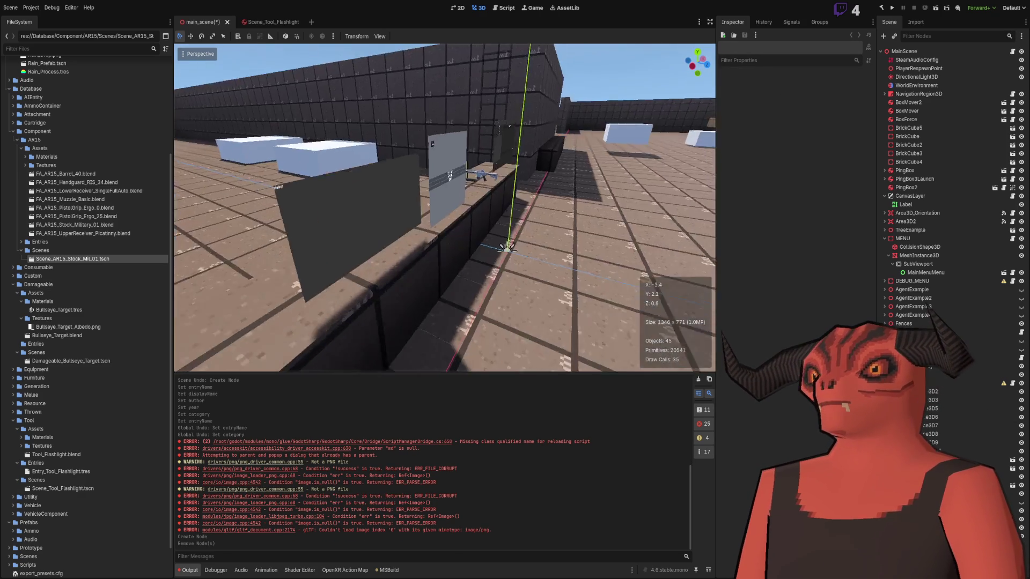
# Step: Correct the stock scene file's name to Scene_AR15_Stock_Mil_01.tscn
pyautogui.scroll(-2, 62, 259)
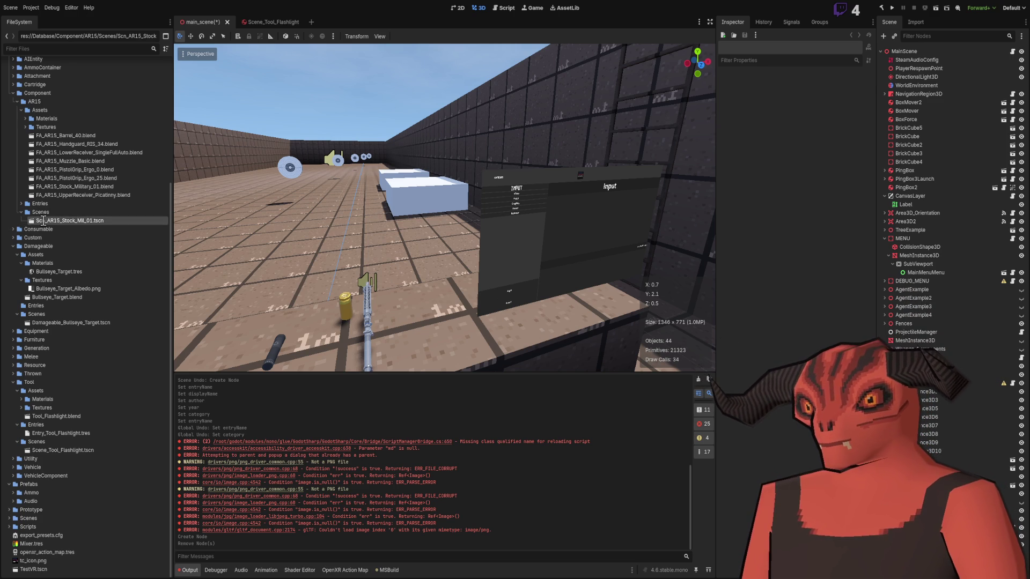
pyautogui.write('ene')
pyautogui.press('Return')
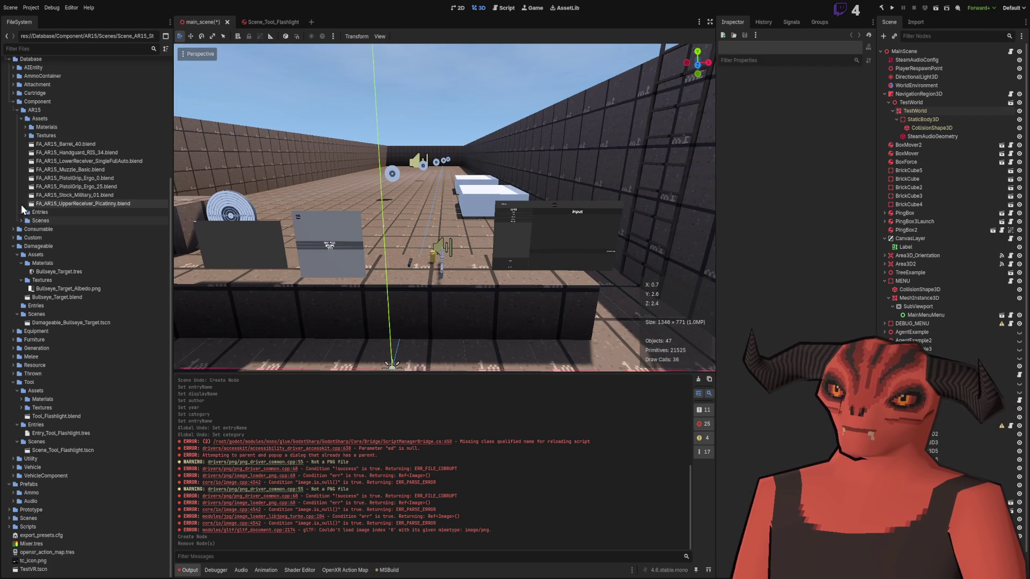
# Step: Rename AR-15_Stock.tres in AR15 > Entries to Entry_FA_AR-15_Stock.tres
pyautogui.click(21, 204)
pyautogui.click(20, 229)
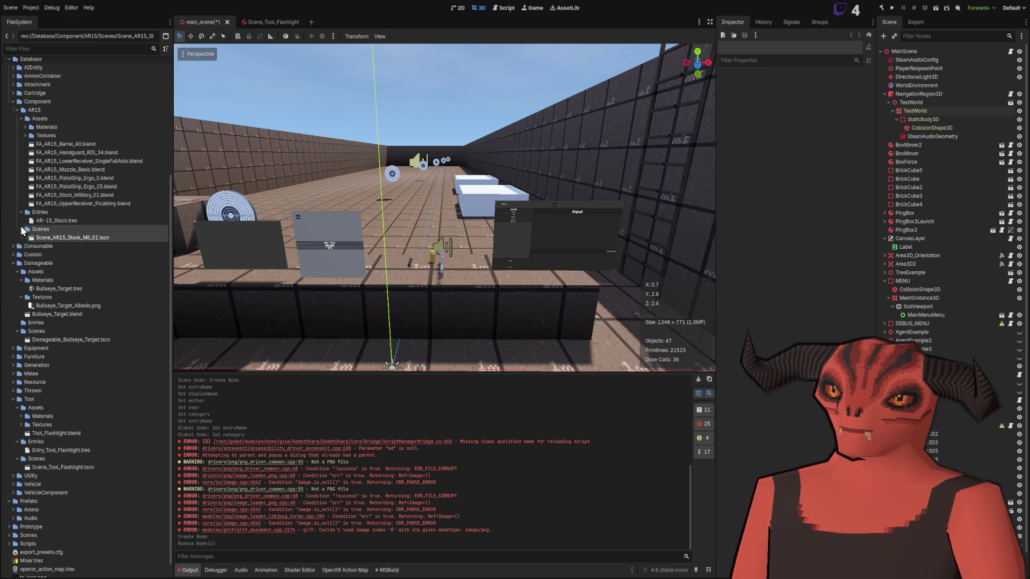
pyautogui.click(53, 214)
pyautogui.click(54, 221)
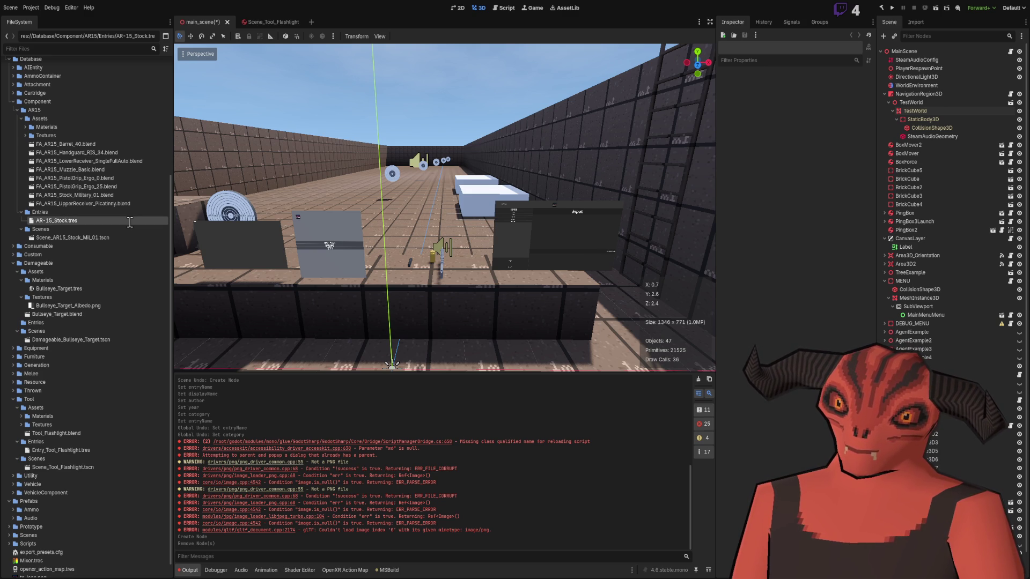
pyautogui.write('Entry_FA_')
pyautogui.press('Return')
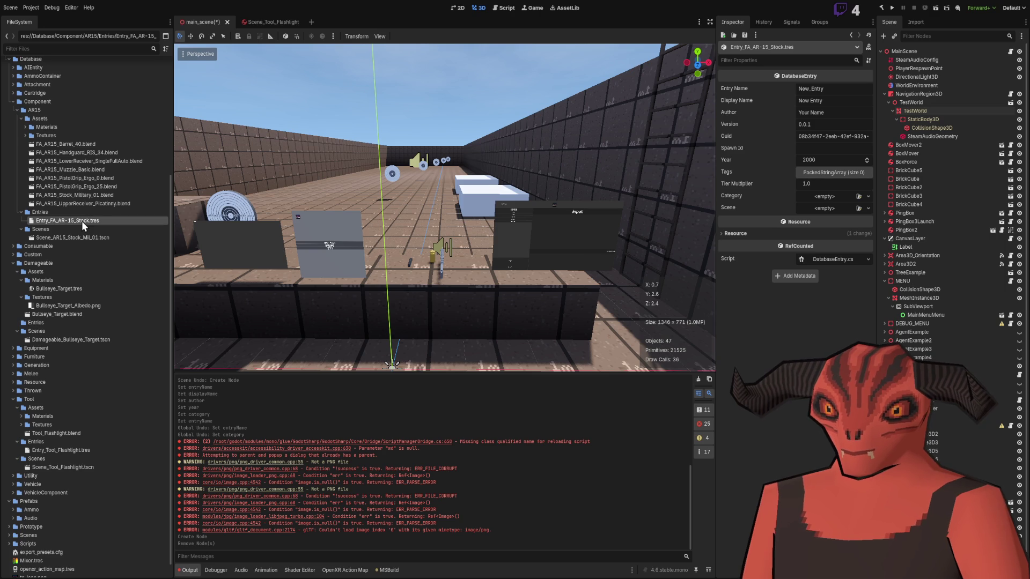
# Step: Rename the stock entry file to Entry_AR15_Stock_Mil_01.tres
pyautogui.click(67, 221)
pyautogui.press('BackSpace')
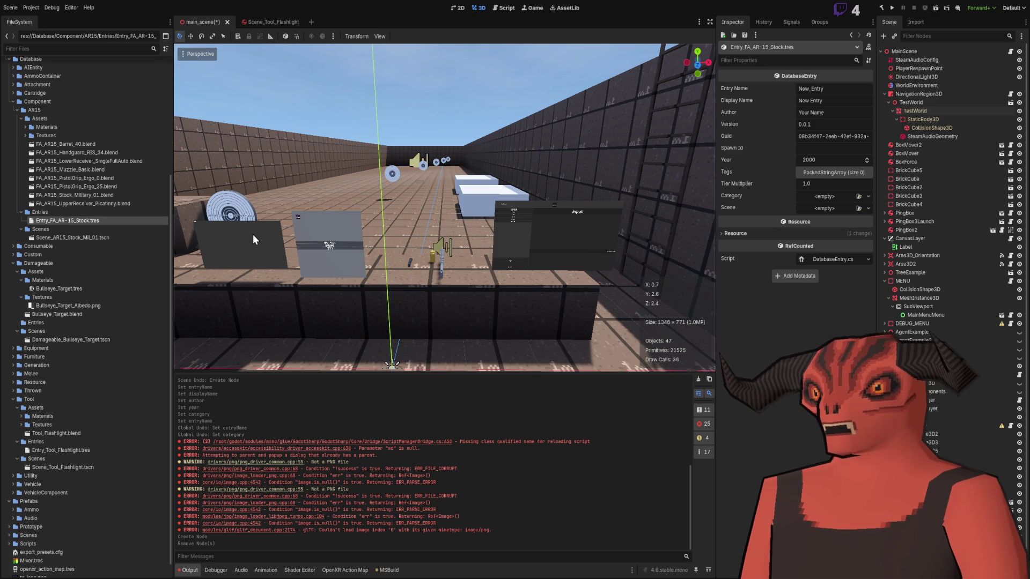
pyautogui.press('Return')
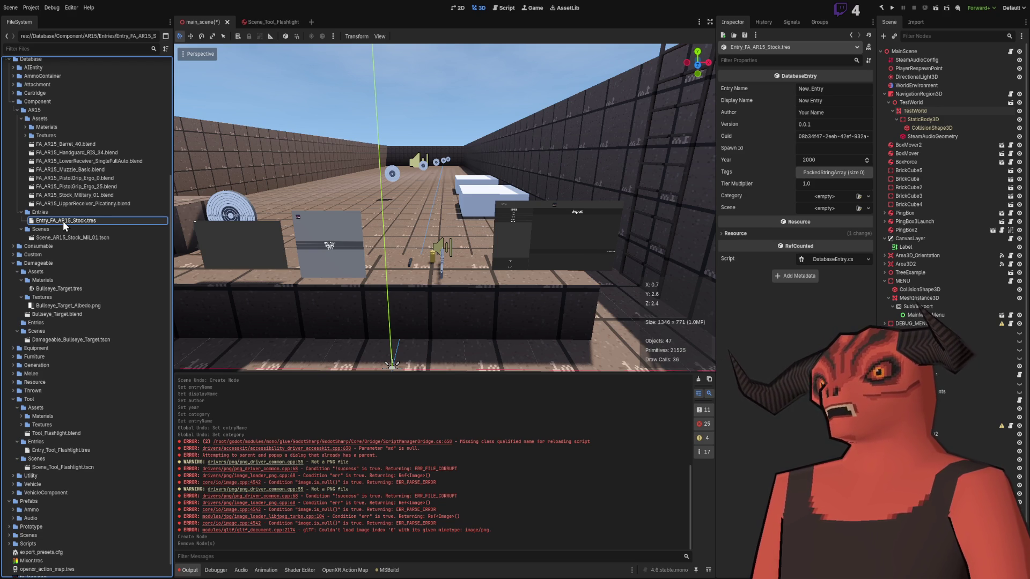
pyautogui.press('Escape')
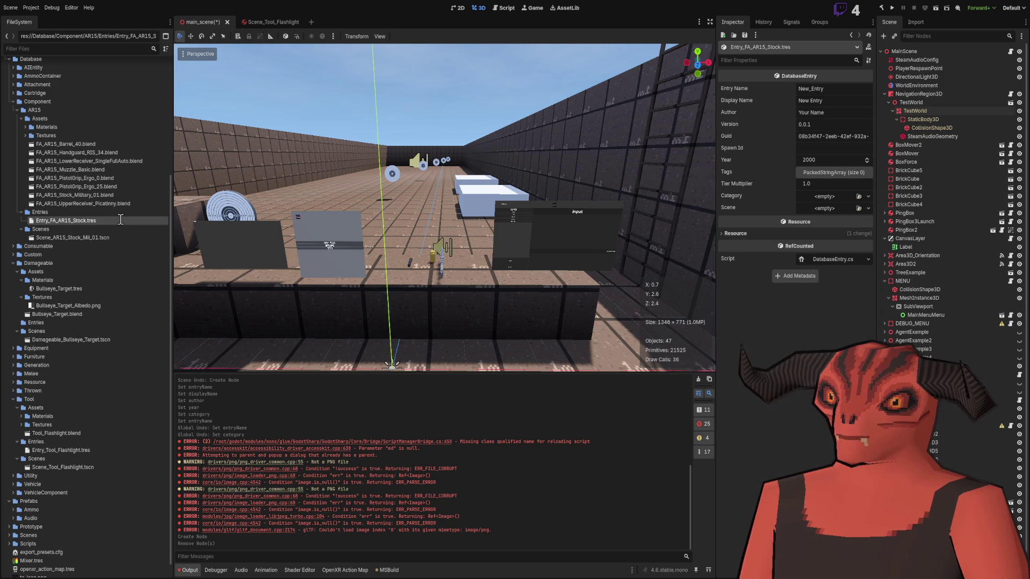
pyautogui.hotkey('ctrl', 'v')
pyautogui.press('Return')
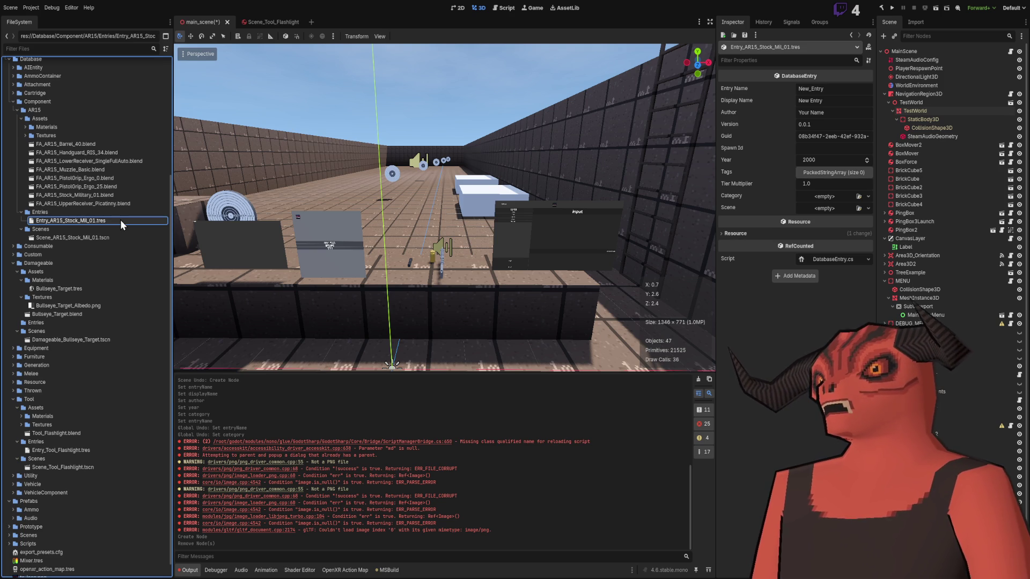
# Step: Assign Scene_AR15_Stock_Mil_01.tscn to the stock entry's Scene property
pyautogui.click(80, 239)
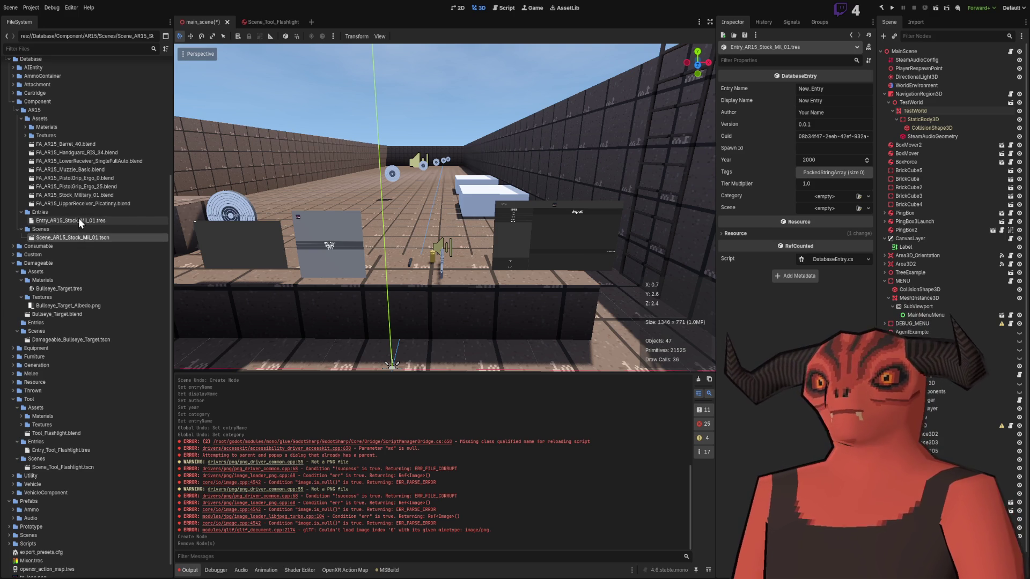
pyautogui.click(48, 220)
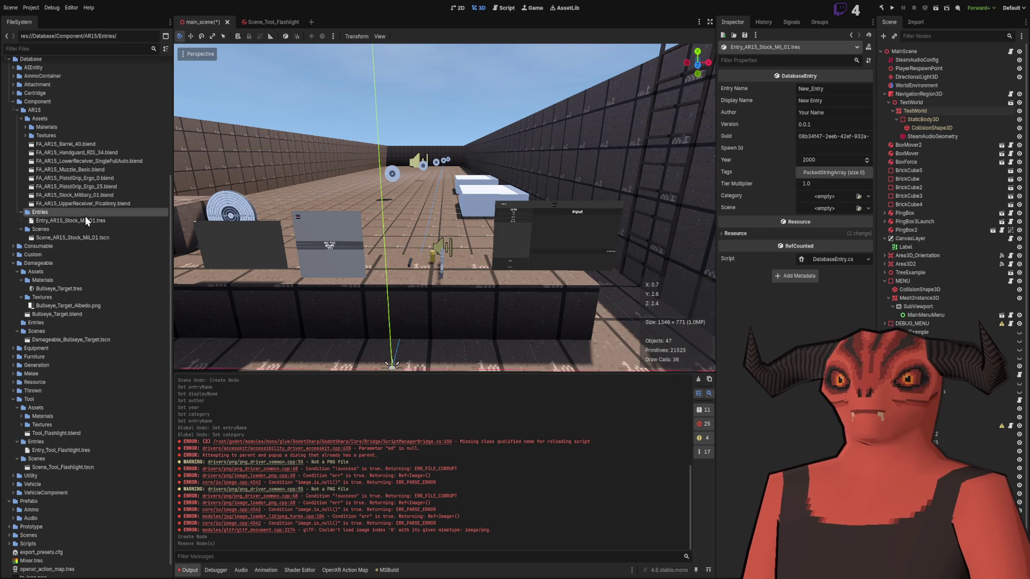
pyautogui.click(59, 236)
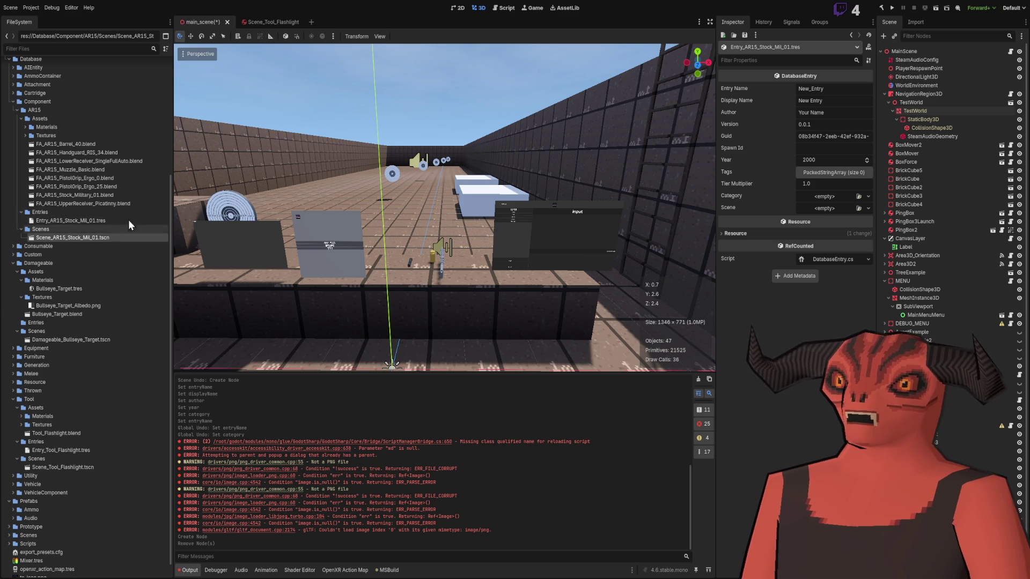
pyautogui.click(66, 195)
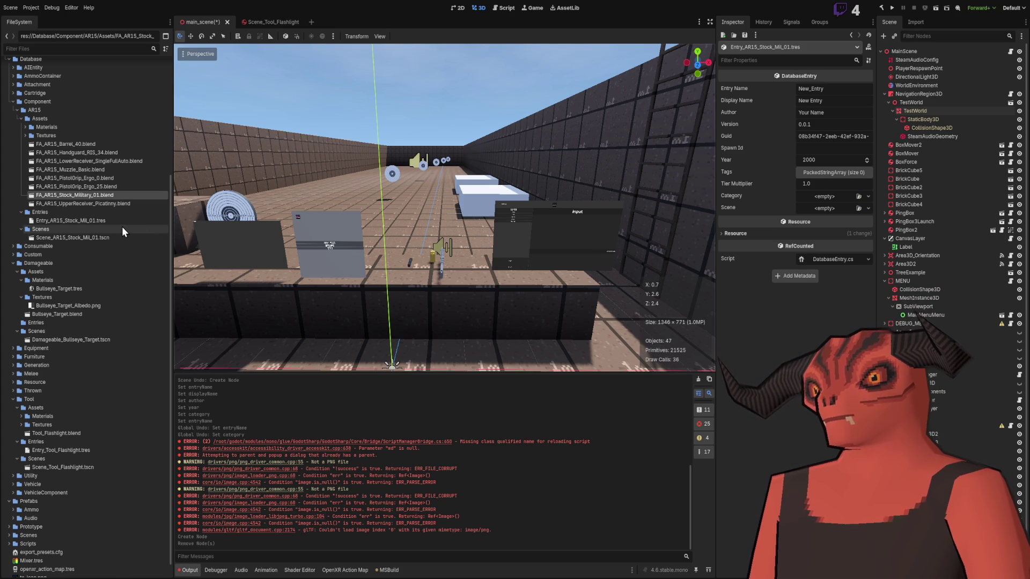
pyautogui.click(73, 219)
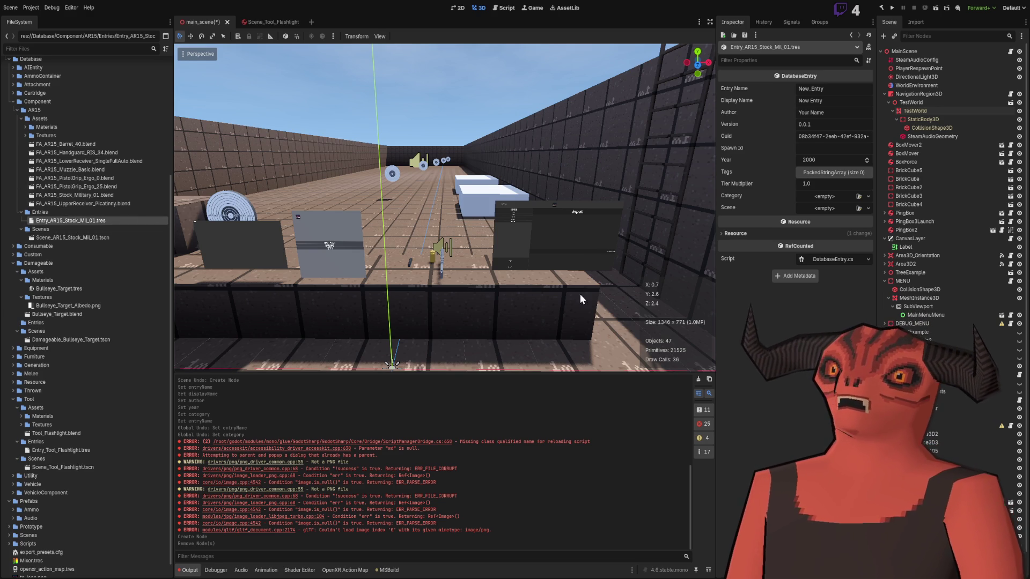
pyautogui.moveTo(58, 240)
pyautogui.mouseDown()
pyautogui.moveTo(881, 244)
pyautogui.moveTo(835, 209)
pyautogui.mouseUp()
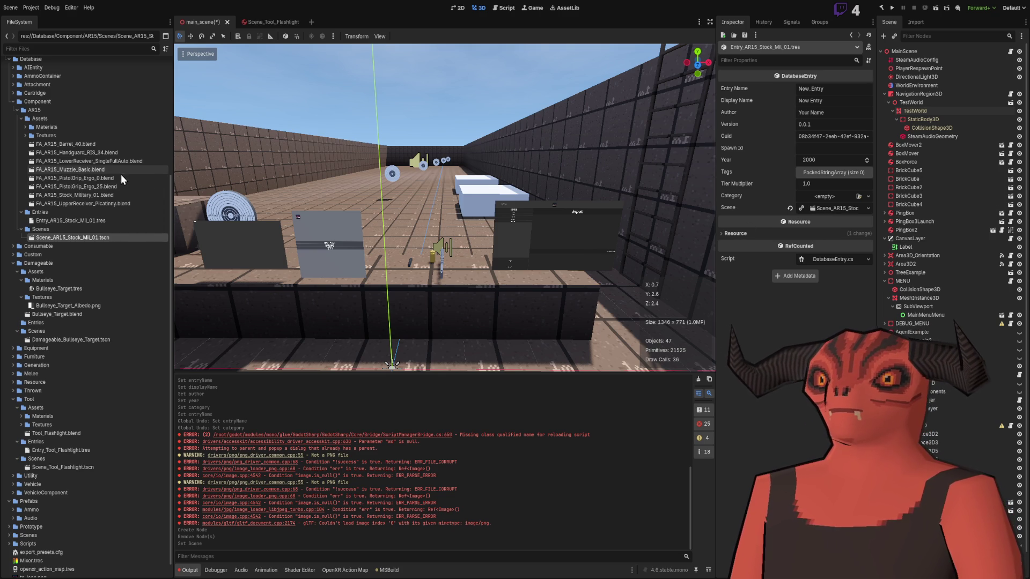
# Step: Enter 'AR-15 Stock Military 01' as both the stock entry's Entry Name and Display Name
pyautogui.click(832, 88)
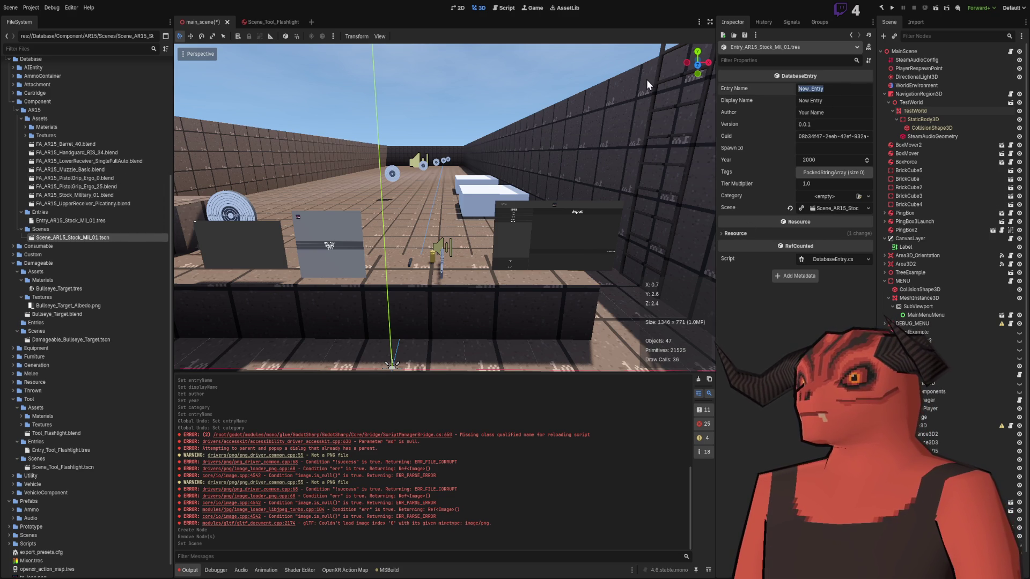
pyautogui.write('AR-15 ')
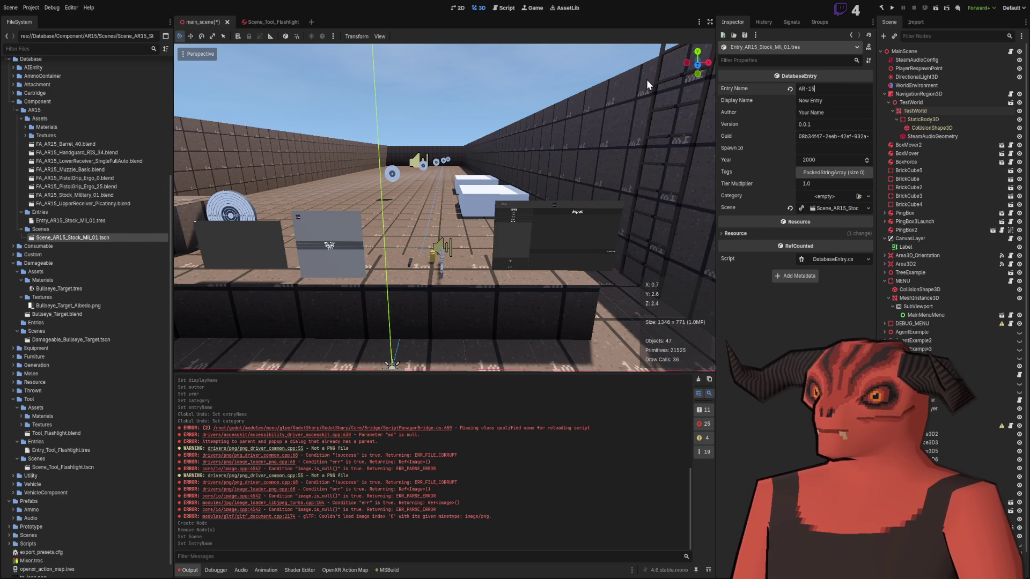
pyautogui.write('St')
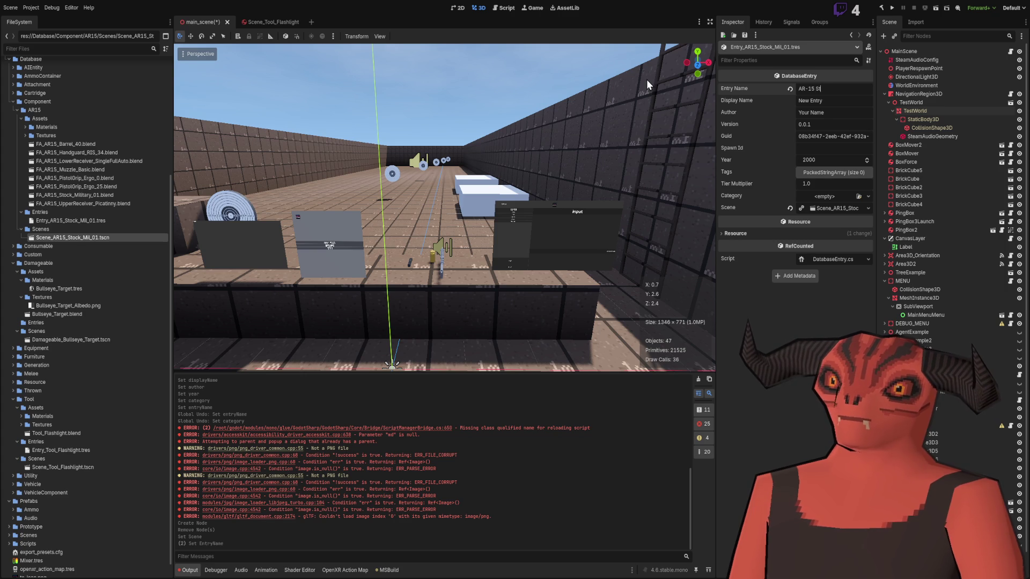
pyautogui.write('ock Milit')
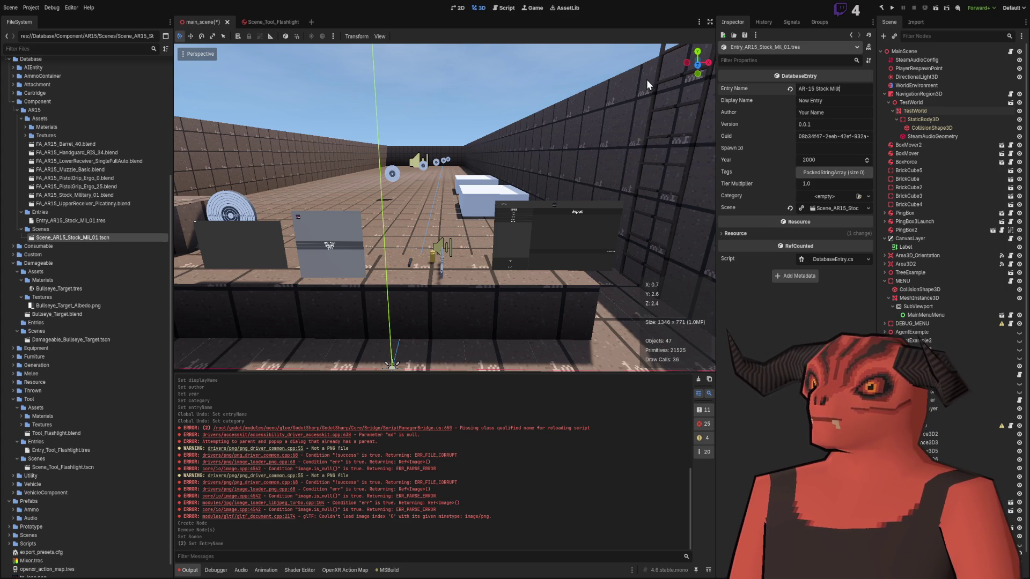
pyautogui.write('ary 01')
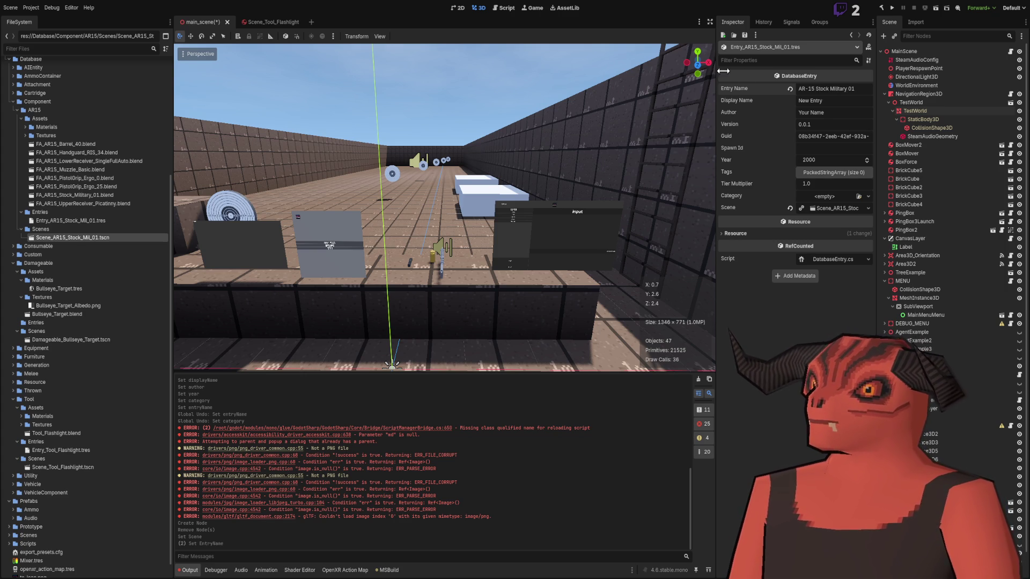
pyautogui.click(857, 100)
pyautogui.write('AR-15 Stock Military 01')
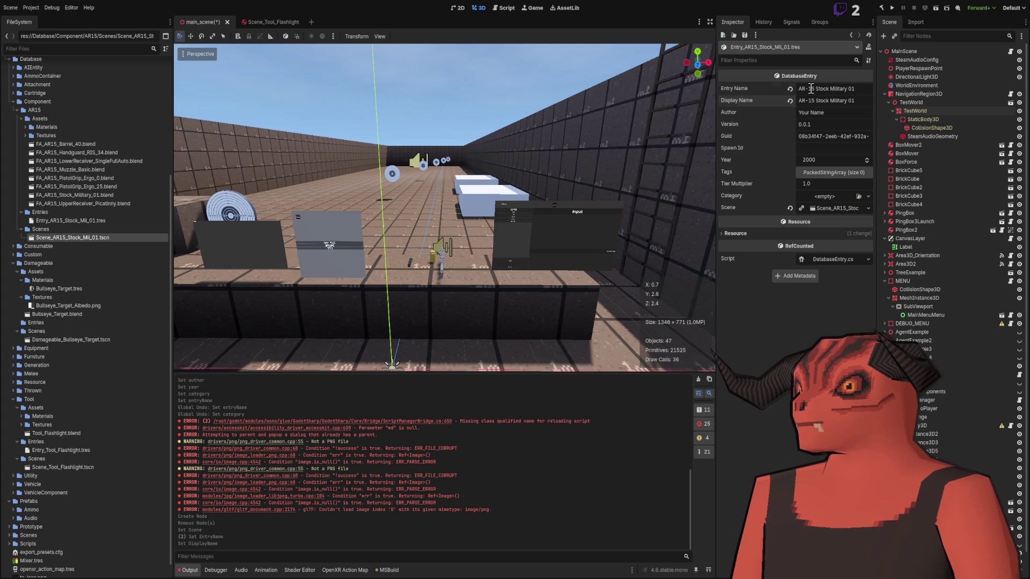
pyautogui.hotkey('alt', 'Tab')
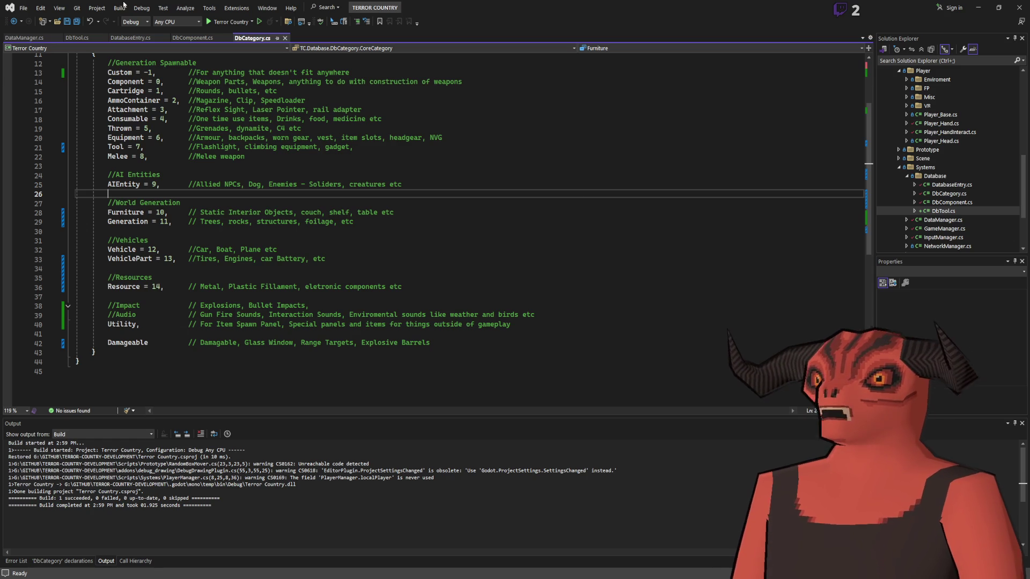
# Step: Read the DbComponent and DatabaseEntry scripts in Visual Studio, then return to Godot
pyautogui.click(192, 38)
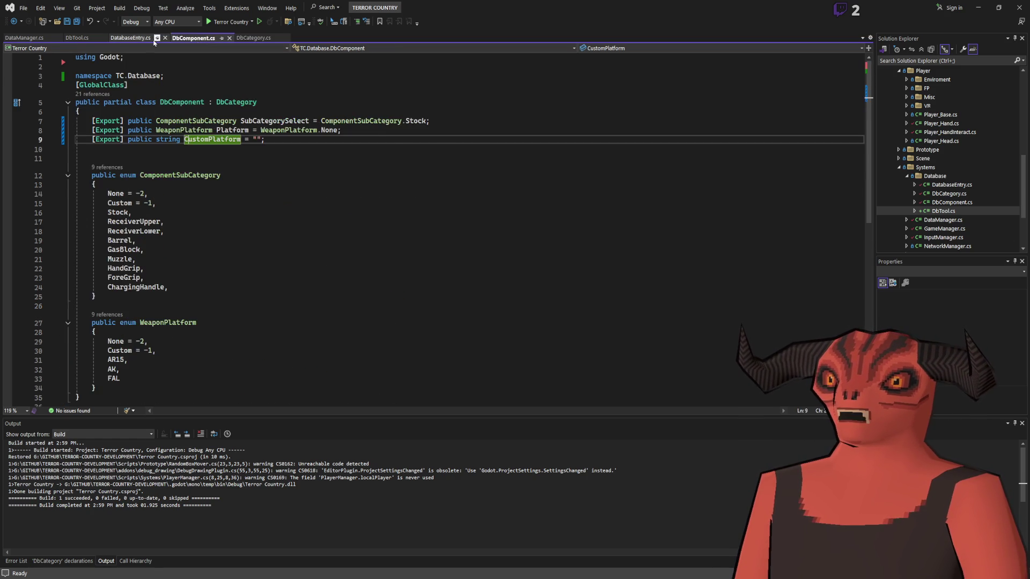
pyautogui.click(130, 37)
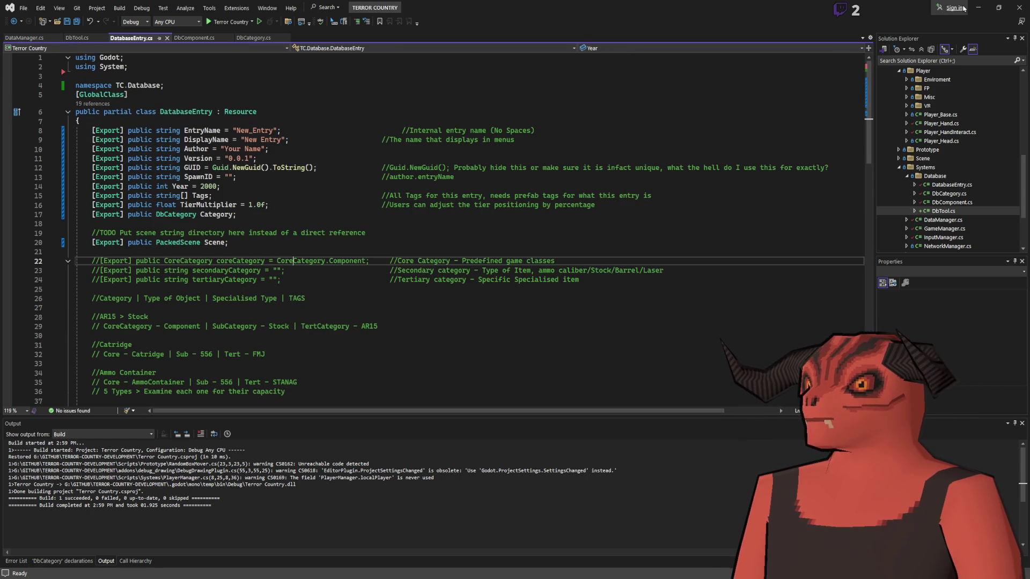
pyautogui.hotkey('alt', 'Tab')
pyautogui.press('BackSpace')
pyautogui.press('BackSpace')
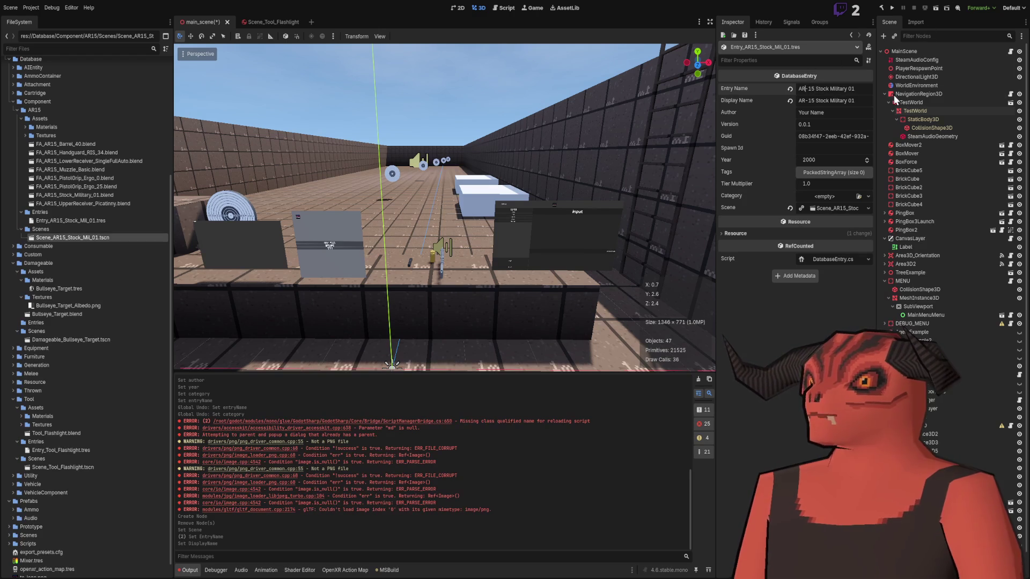
# Step: Replace the spaces in the entry name with underscores and save the scene
pyautogui.write('1')
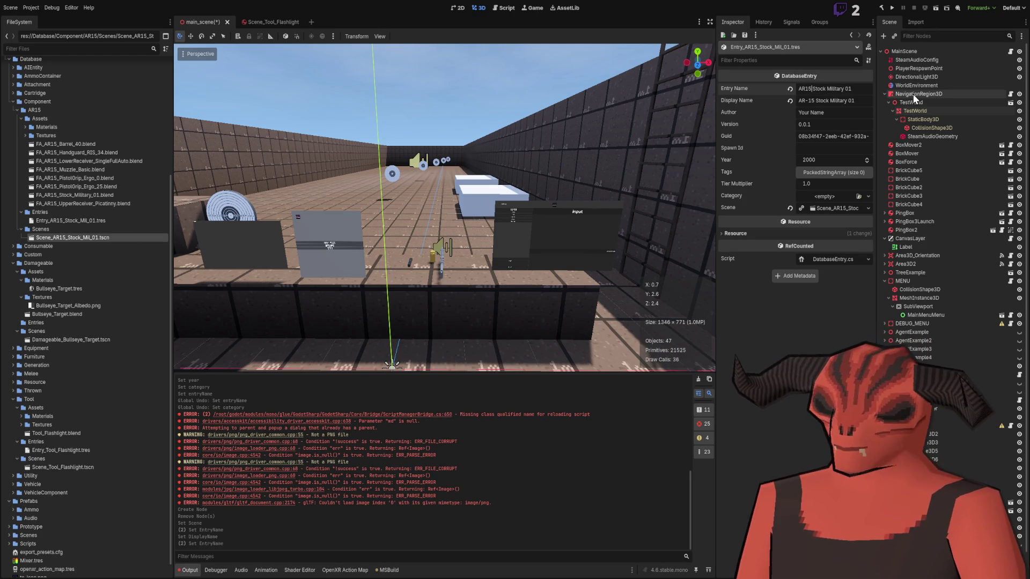
pyautogui.press('Delete')
pyautogui.write('_')
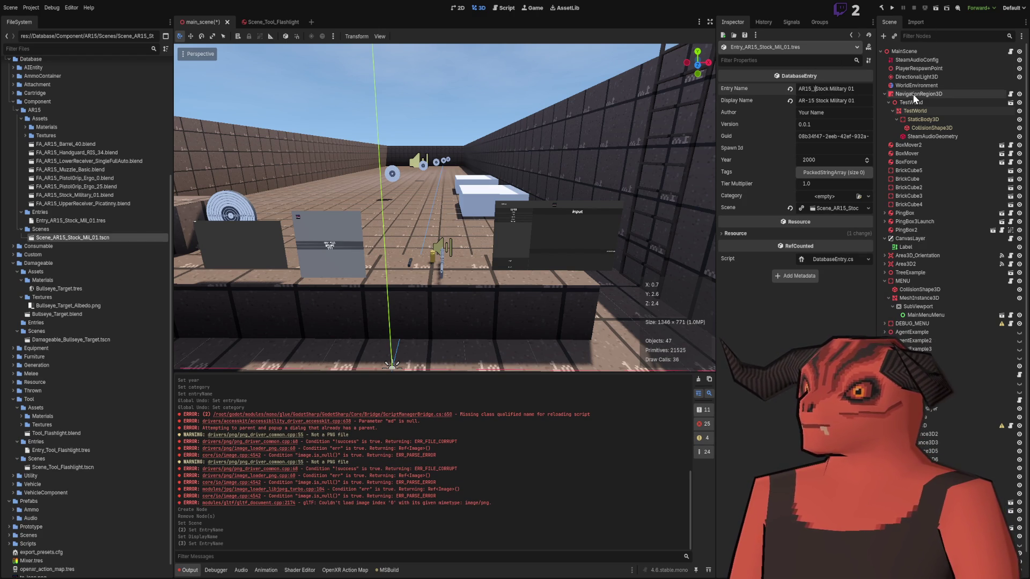
pyautogui.press('Delete')
pyautogui.write('_')
pyautogui.press('Delete')
pyautogui.write('_')
pyautogui.hotkey('ctrl', 's')
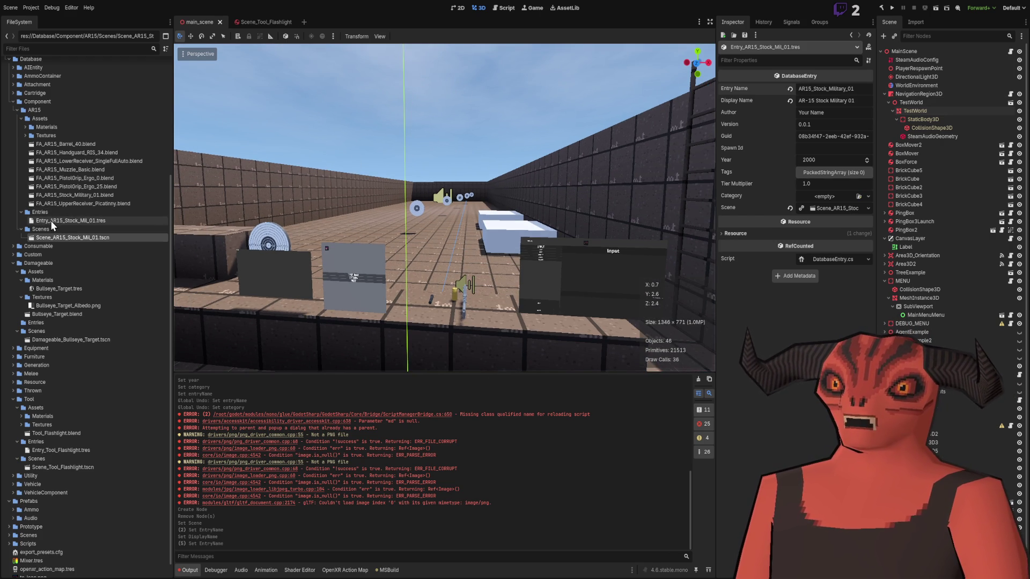
# Step: Set the stock entry's name to AR15_Stock_Mil_01 and fill in the author's name
pyautogui.click(69, 220)
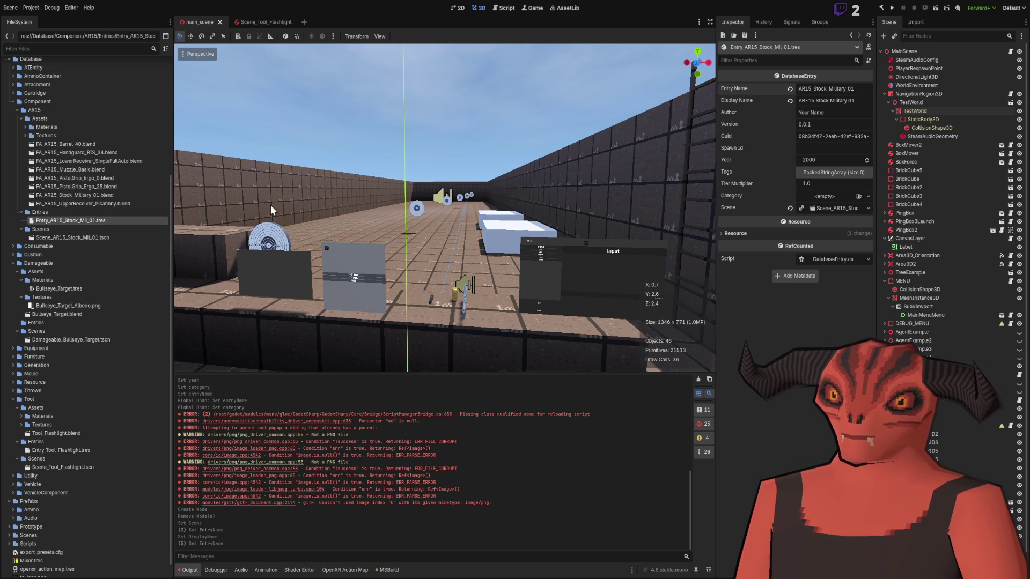
pyautogui.click(855, 89)
pyautogui.press('BackSpace')
pyautogui.press('BackSpace')
pyautogui.press('BackSpace')
pyautogui.write('_01')
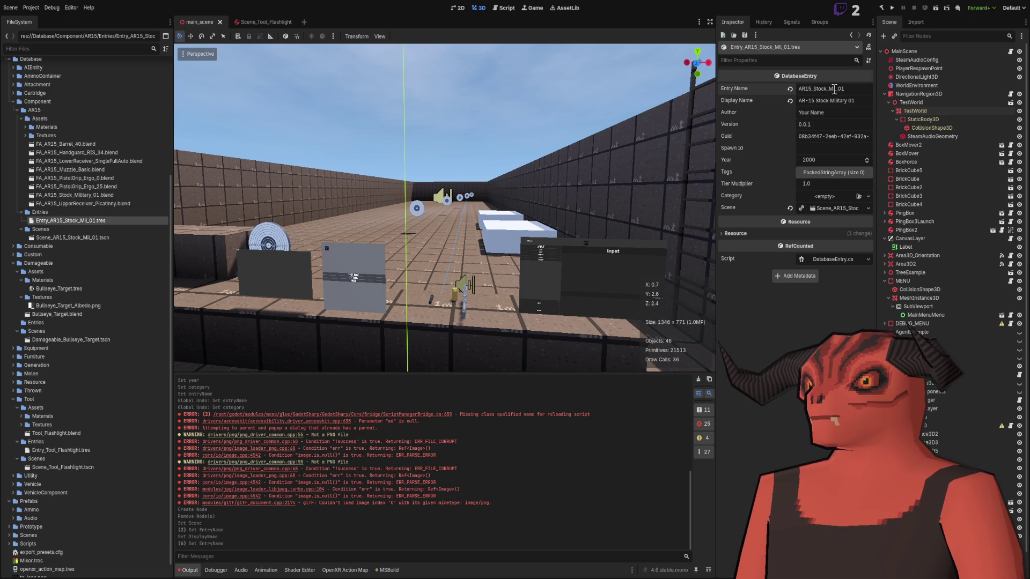
pyautogui.moveTo(829, 101); pyautogui.dragTo(895, 102)
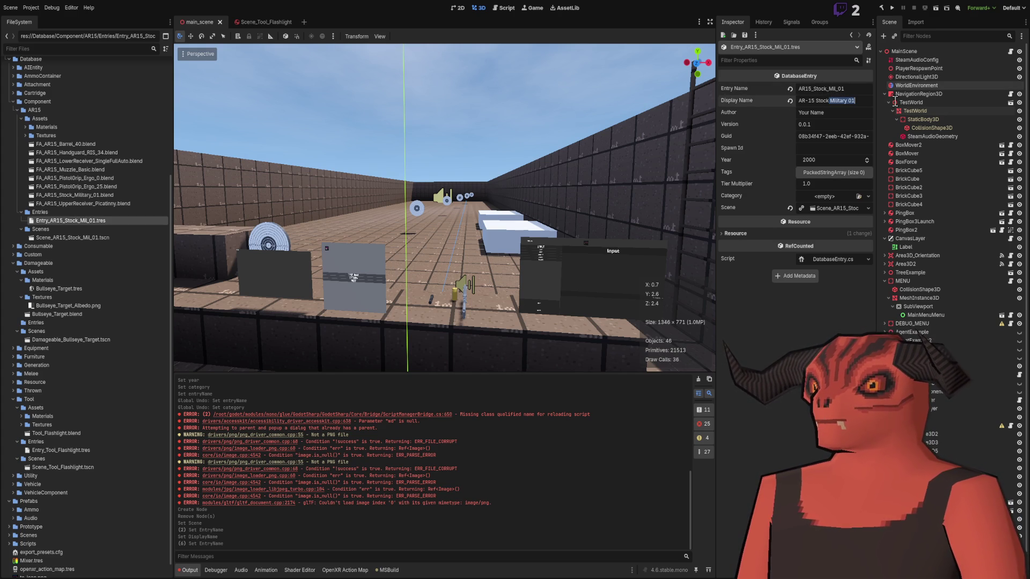
pyautogui.click(860, 105)
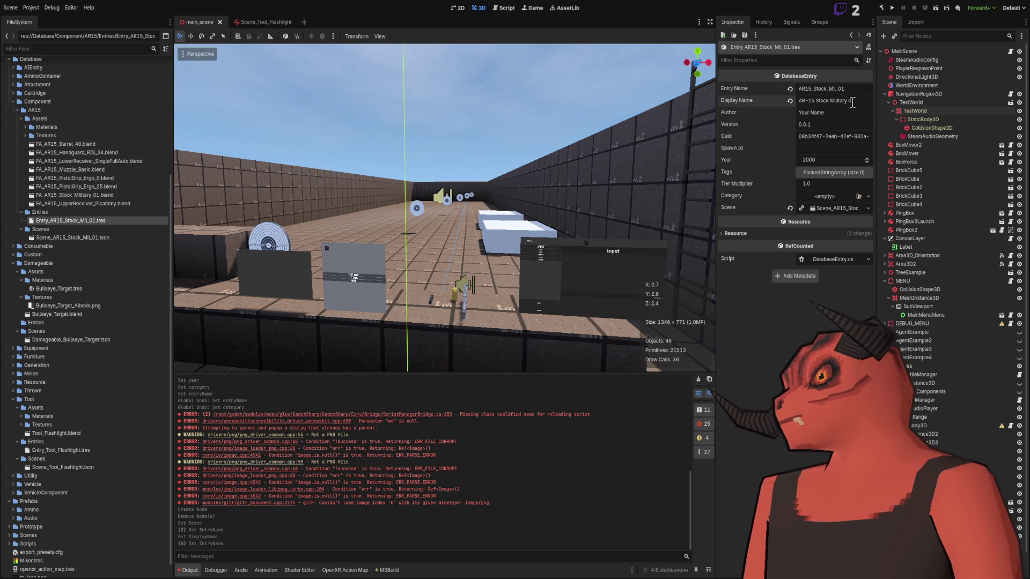
pyautogui.press('Tab')
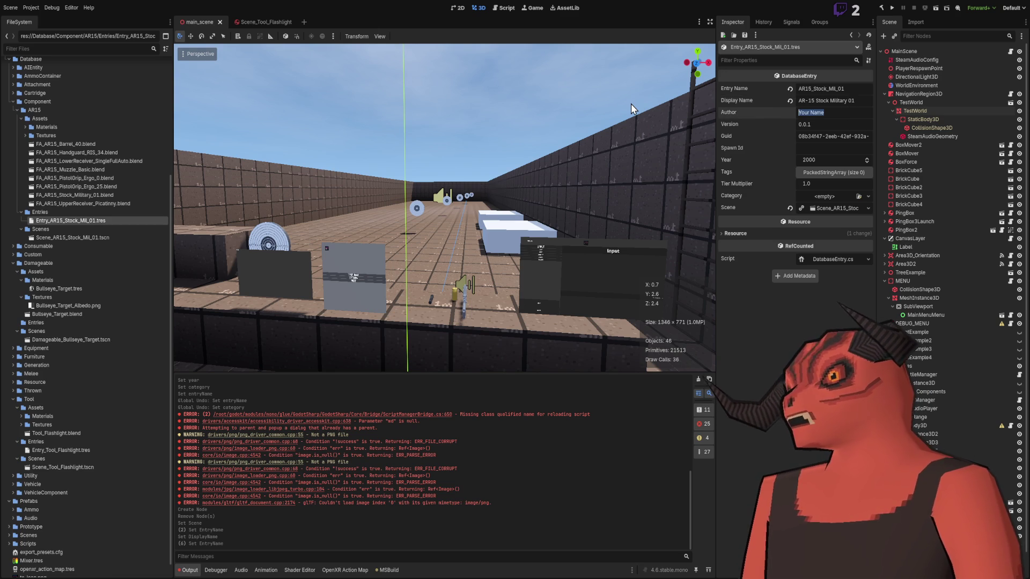
pyautogui.write('Packer')
pyautogui.press('Return')
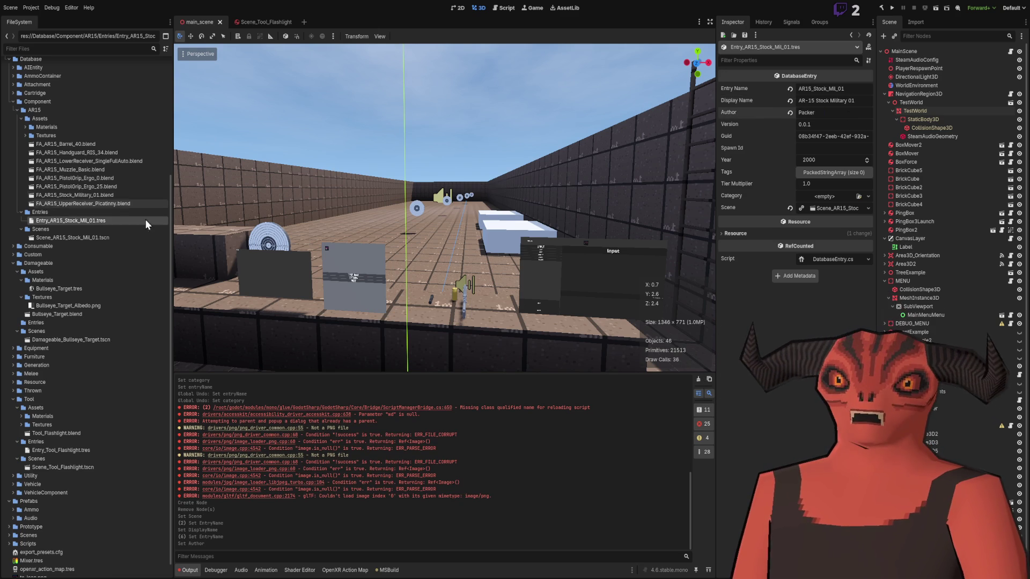
pyautogui.scroll(6, 478, 227)
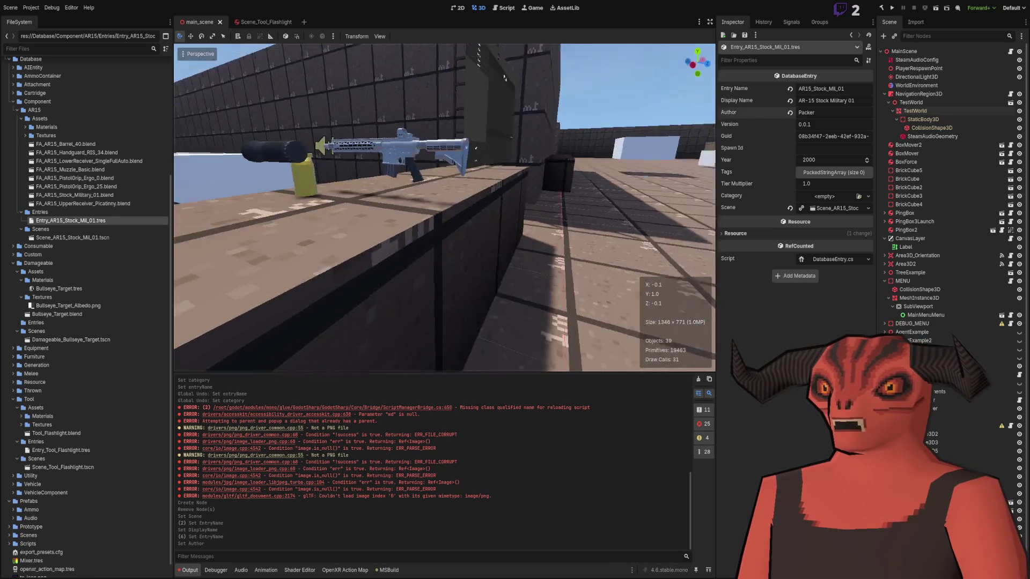
# Step: Orbit the view around the rifle and copy the stock's Entry Name text
pyautogui.scroll(5, 511, 67)
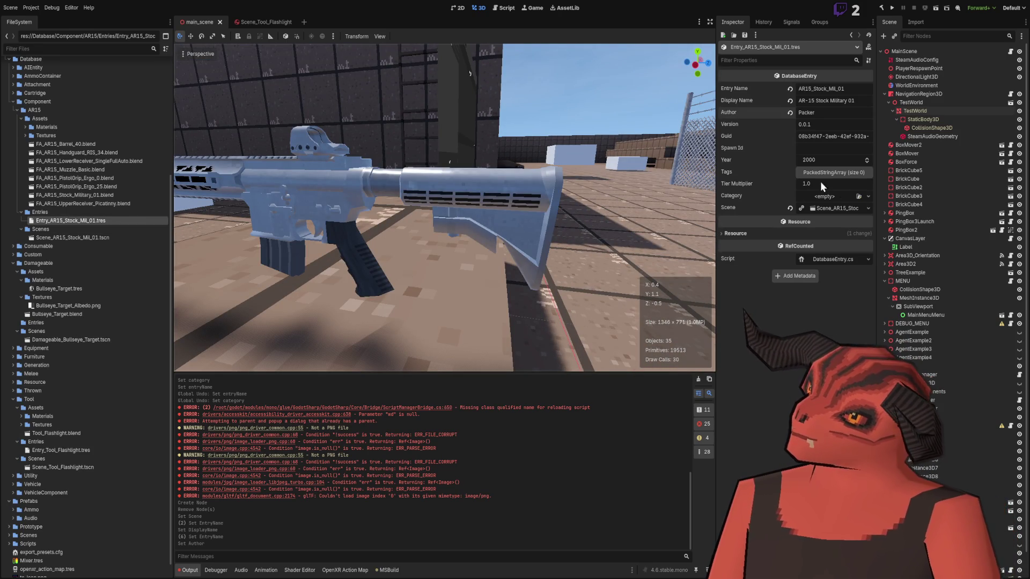
pyautogui.scroll(-8, 555, 140)
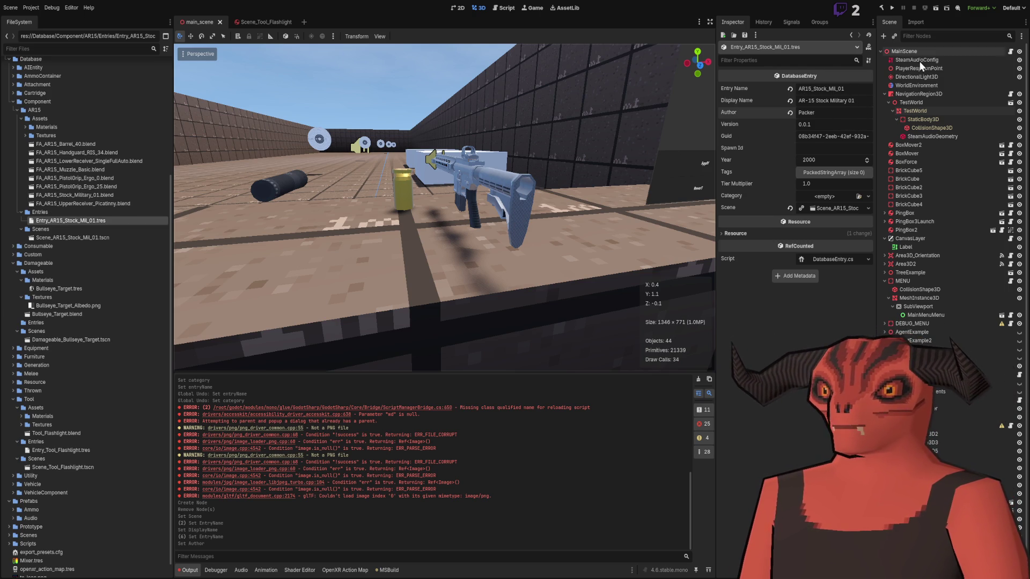
pyautogui.moveTo(500, 183)
pyautogui.mouseDown()
pyautogui.moveTo(537, 197)
pyautogui.moveTo(646, 183)
pyautogui.moveTo(478, 177)
pyautogui.mouseUp()
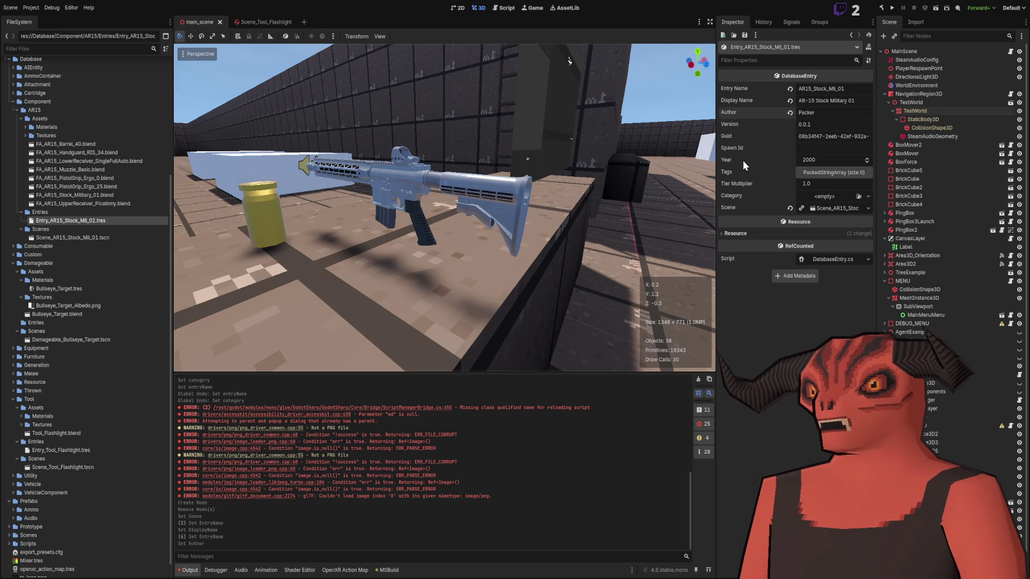
pyautogui.click(847, 90)
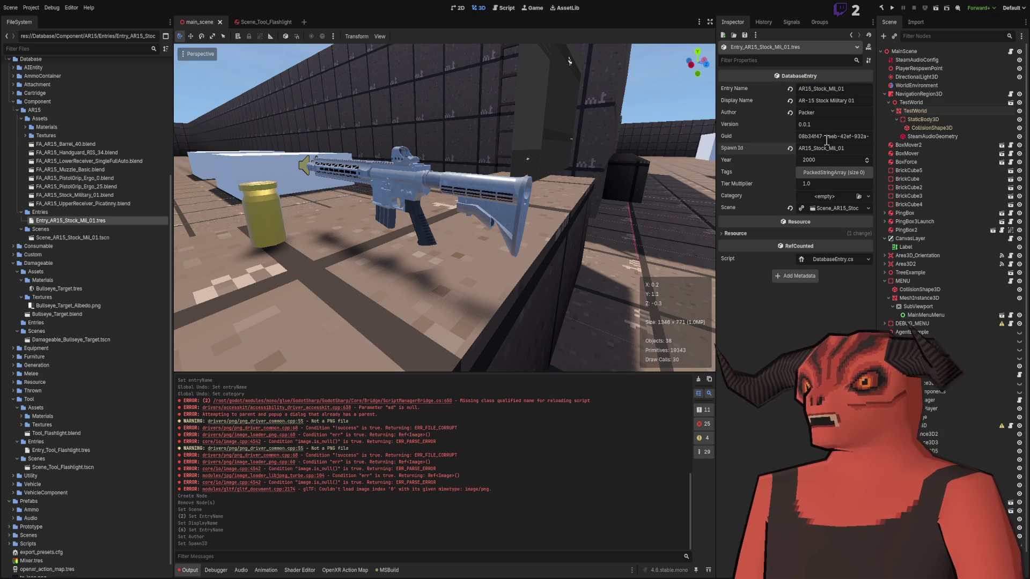
# Step: In Visual Studio, select the author.entryName comment on the SpawnID line
pyautogui.hotkey('alt', 'Tab')
pyautogui.click(198, 175)
pyautogui.click(389, 176)
pyautogui.hotkey('shift', 'End')
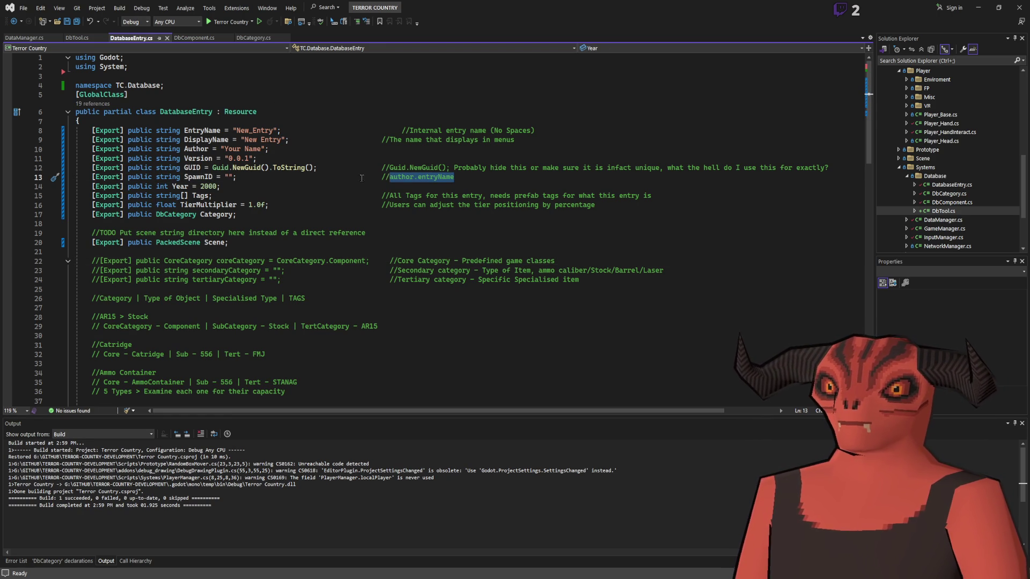
# Step: Review the SpawnID declaration and its author.entryName comment, then return to Godot
pyautogui.moveTo(454, 176); pyautogui.dragTo(163, 177)
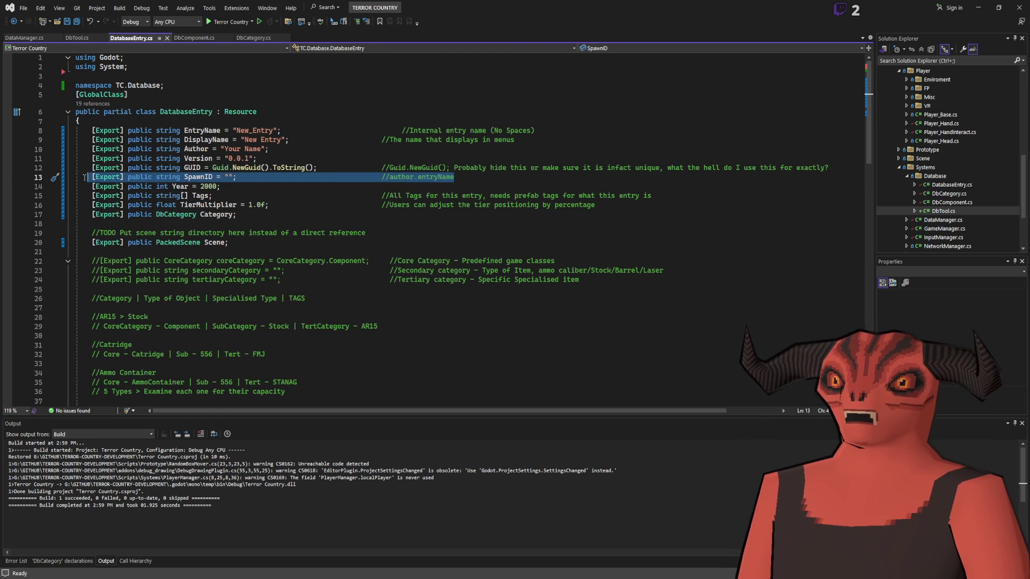
pyautogui.press('Home')
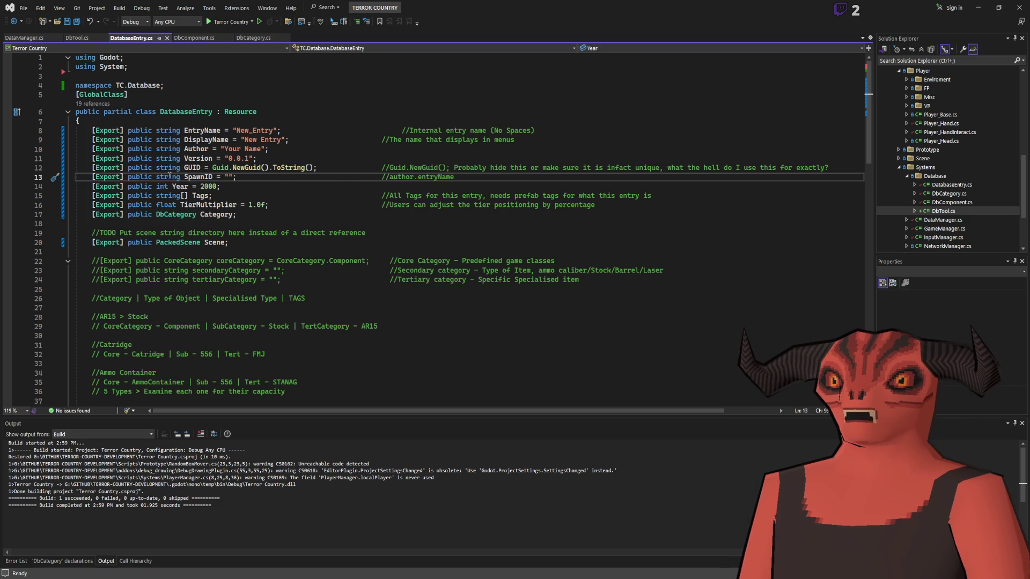
pyautogui.click(192, 177)
pyautogui.scroll(-9, 192, 203)
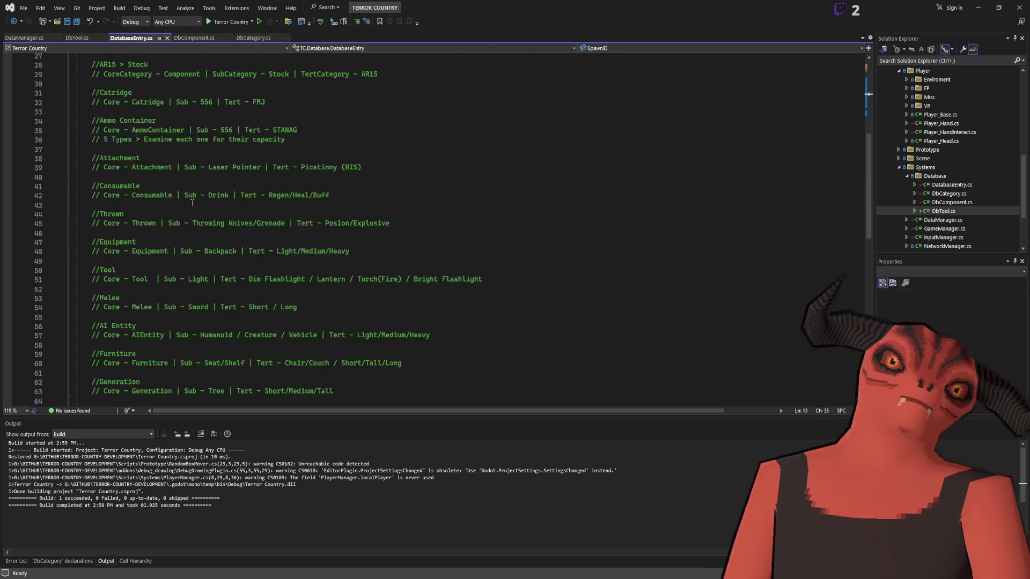
pyautogui.scroll(9, 192, 202)
pyautogui.click(393, 177)
pyautogui.moveTo(394, 177)
pyautogui.mouseDown()
pyautogui.moveTo(475, 177)
pyautogui.moveTo(393, 177)
pyautogui.mouseUp()
pyautogui.click(475, 177)
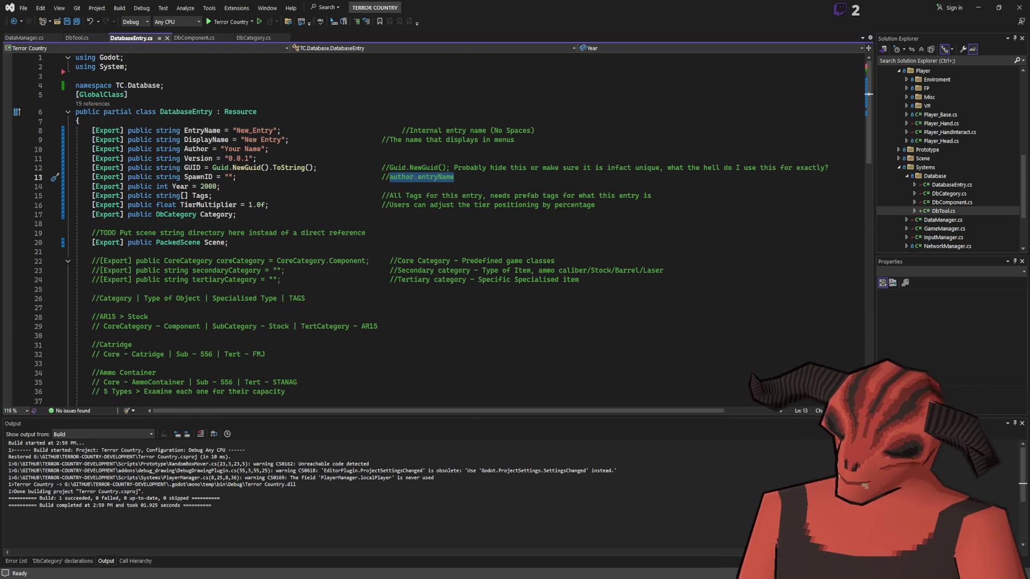
pyautogui.hotkey('alt', 'Tab')
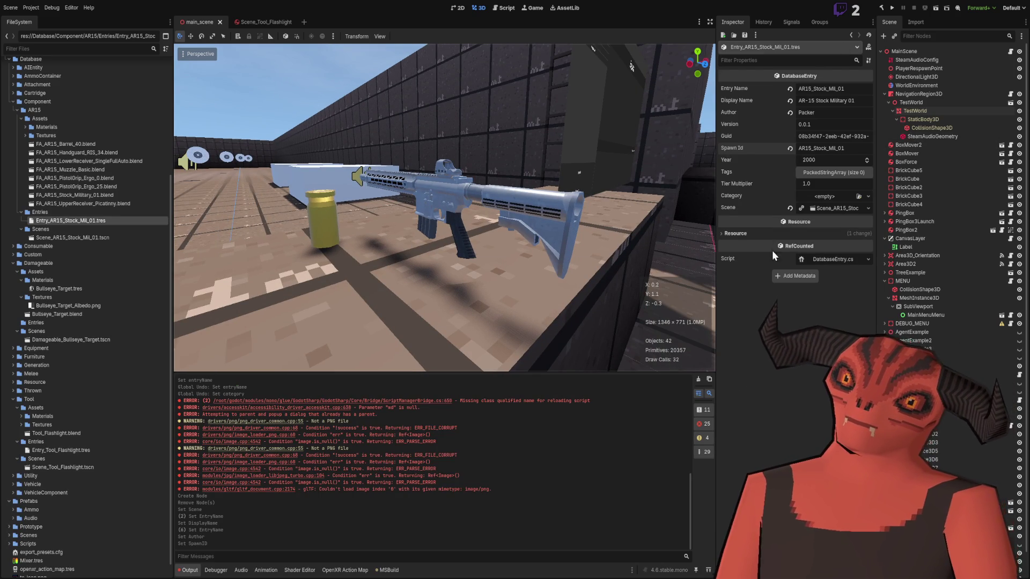
# Step: Select FA_AR15_Stock_Military_01.blend and pull the view back from the rifle
pyautogui.click(88, 195)
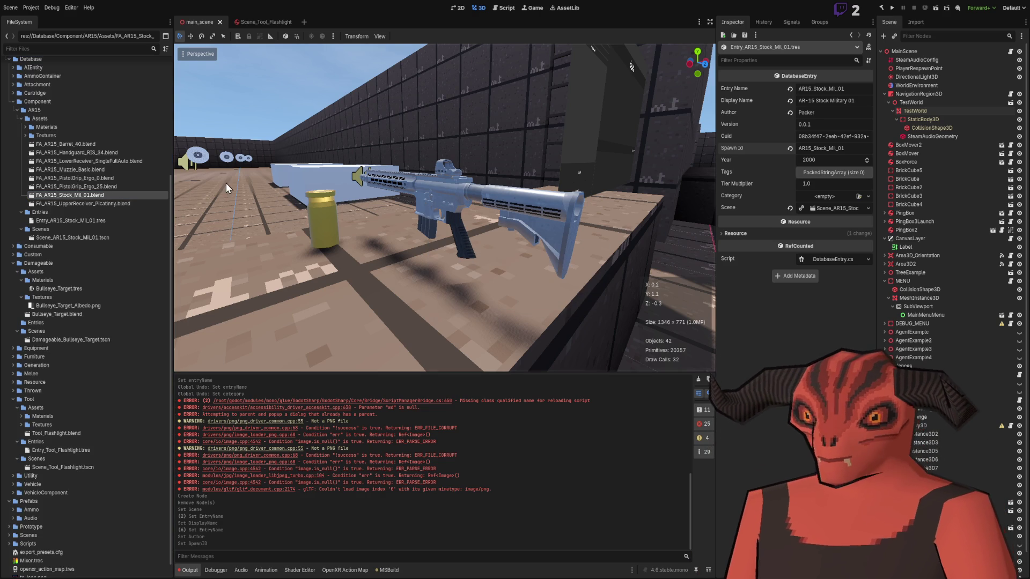
pyautogui.moveTo(294, 120); pyautogui.dragTo(225, 161)
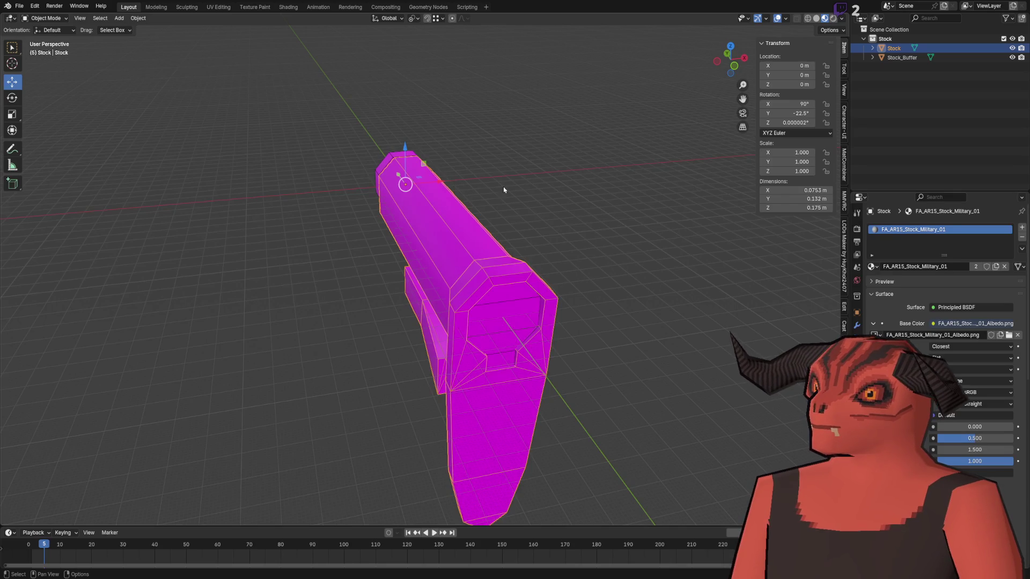
# Step: Orbit the stock model in Blender and expand the AR15 Materials folder in Godot
pyautogui.moveTo(504, 189)
pyautogui.mouseDown()
pyautogui.moveTo(478, 168)
pyautogui.moveTo(449, 218)
pyautogui.moveTo(407, 225)
pyautogui.mouseUp()
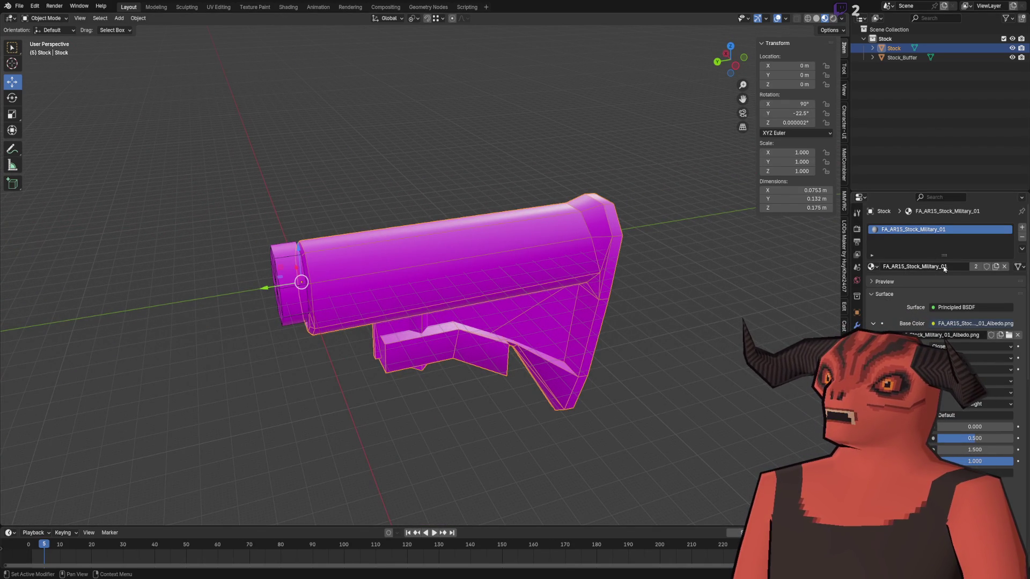
pyautogui.hotkey('alt', 'Tab')
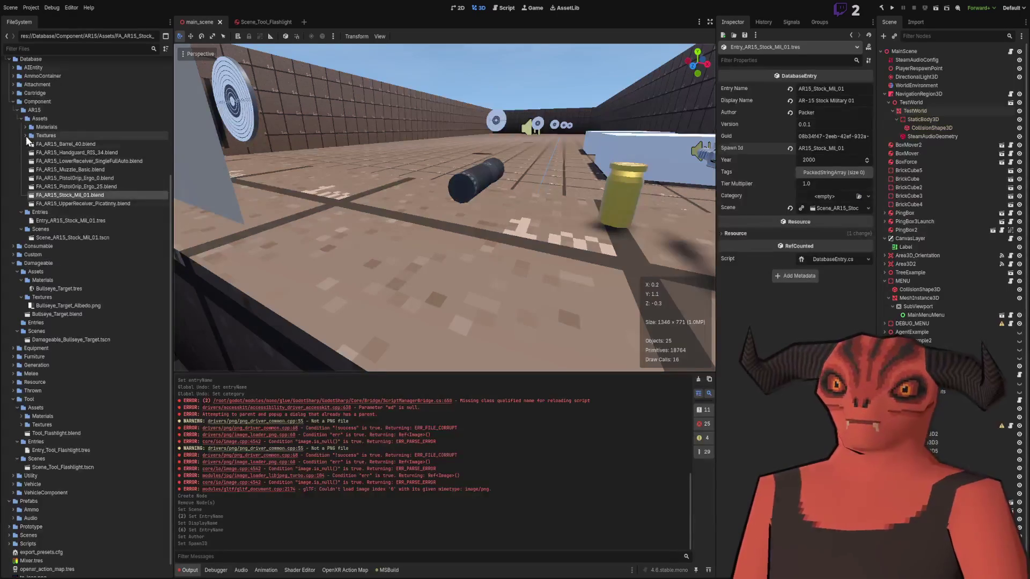
pyautogui.click(24, 128)
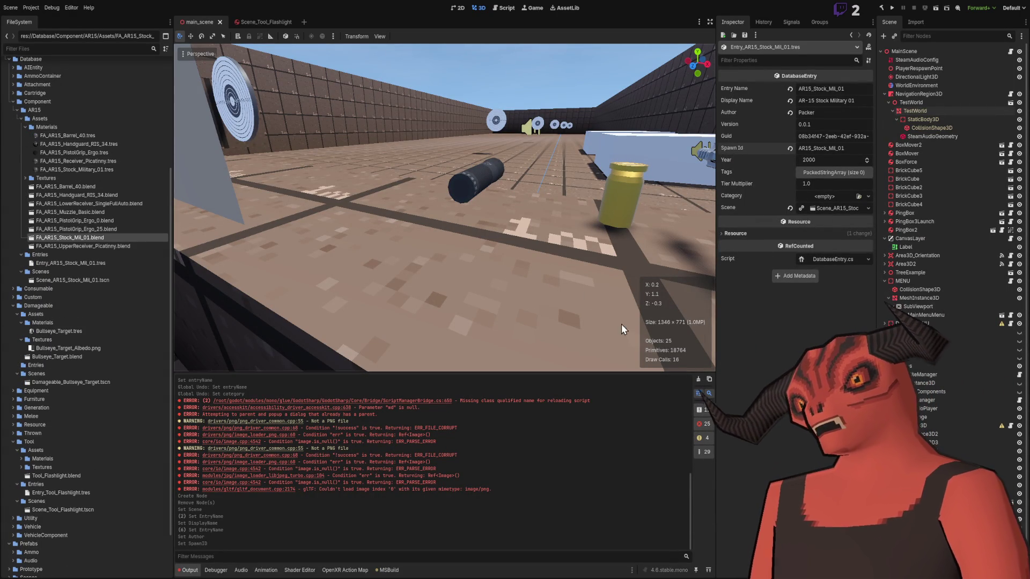
pyautogui.hotkey('alt', 'Tab')
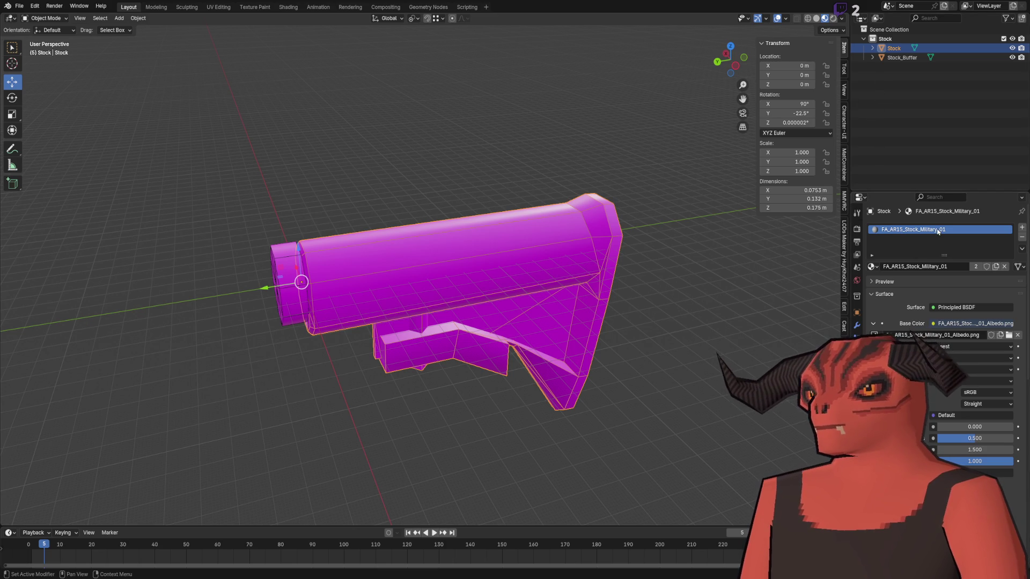
pyautogui.hotkey('alt', 'Tab')
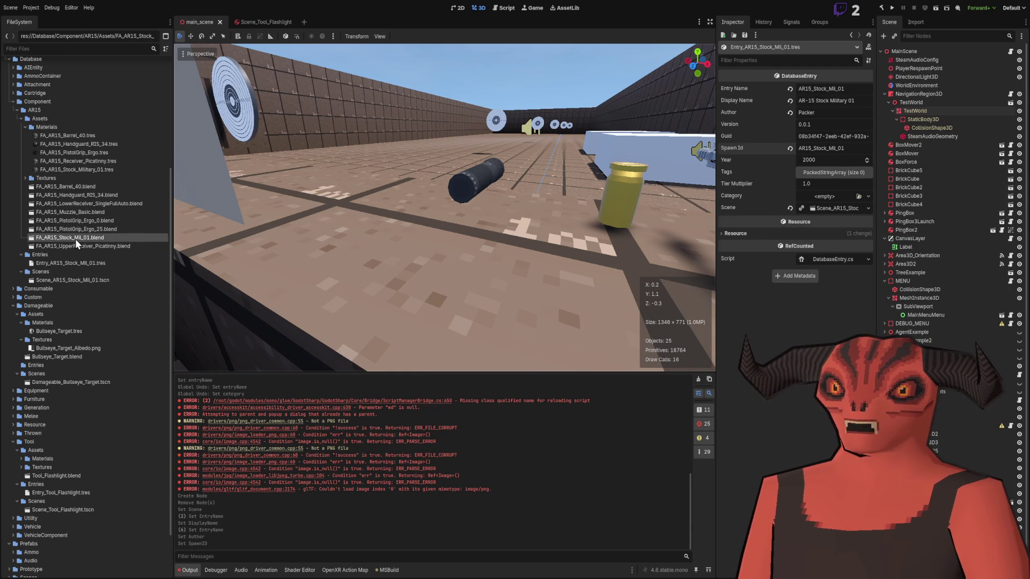
pyautogui.hotkey('alt', 'Tab')
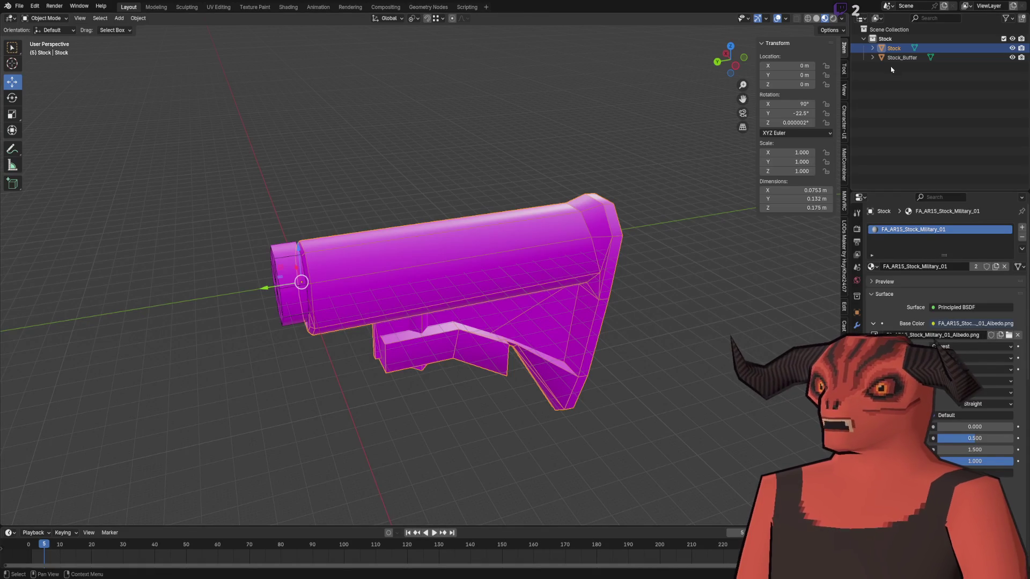
# Step: Deselect the Stock object and quit Blender through the save prompt
pyautogui.click(893, 85)
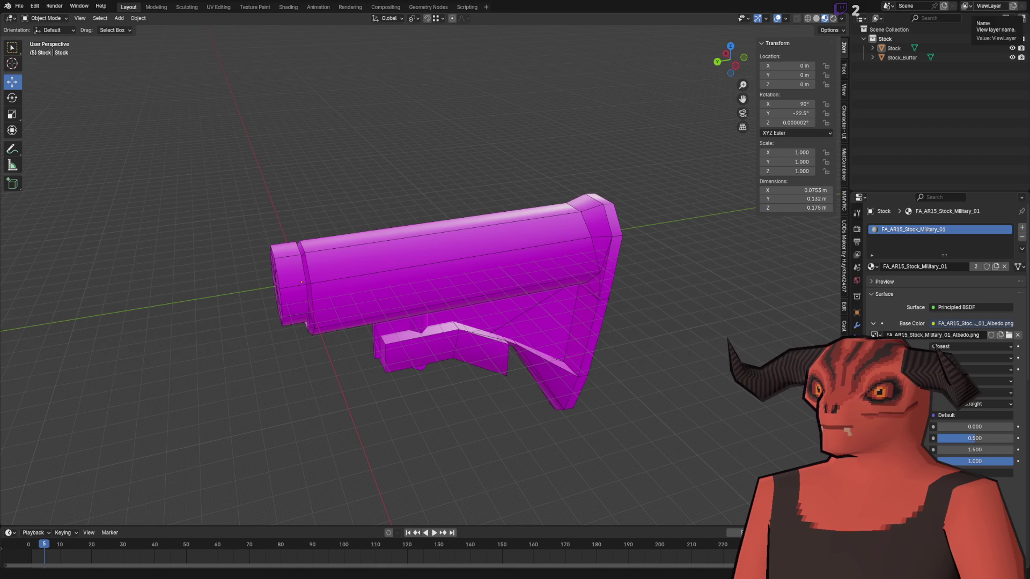
pyautogui.hotkey('ctrl', 'q')
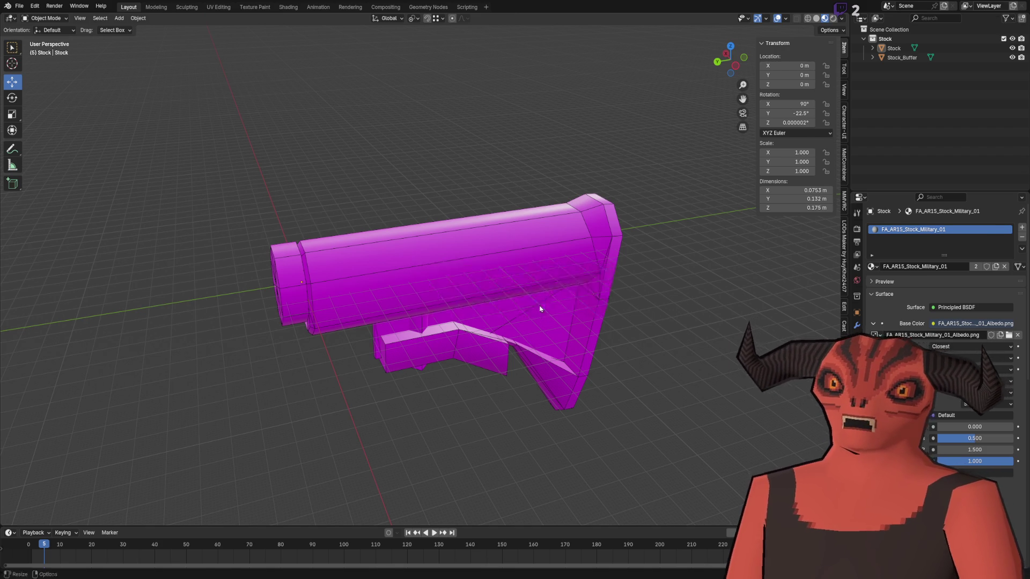
pyautogui.click(536, 302)
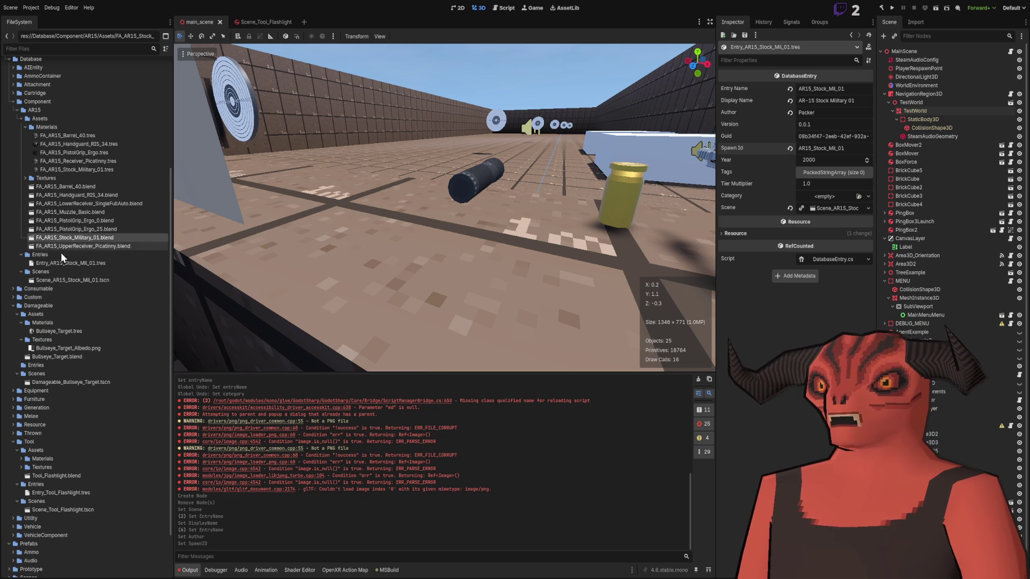
# Step: Reselect the stock entry resource and orbit the 3D view down the shooting range
pyautogui.scroll(3, 346, 210)
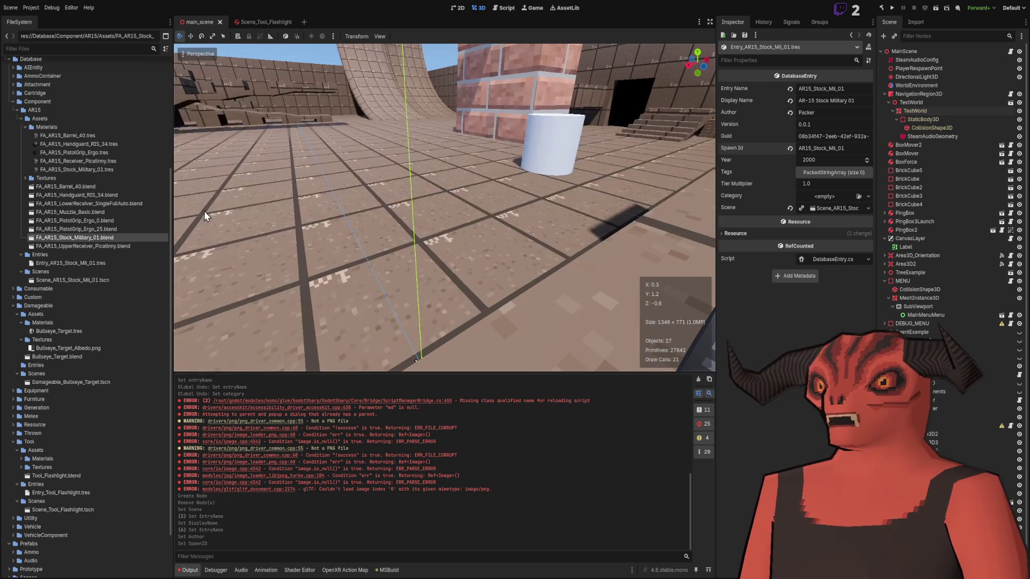
pyautogui.click(66, 263)
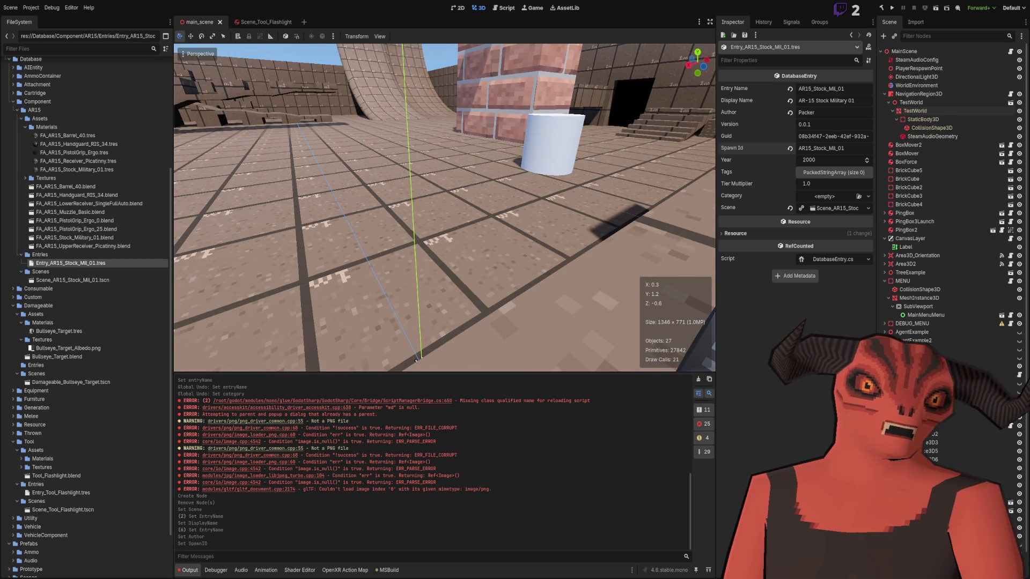
pyautogui.moveTo(382, 192); pyautogui.dragTo(287, 184)
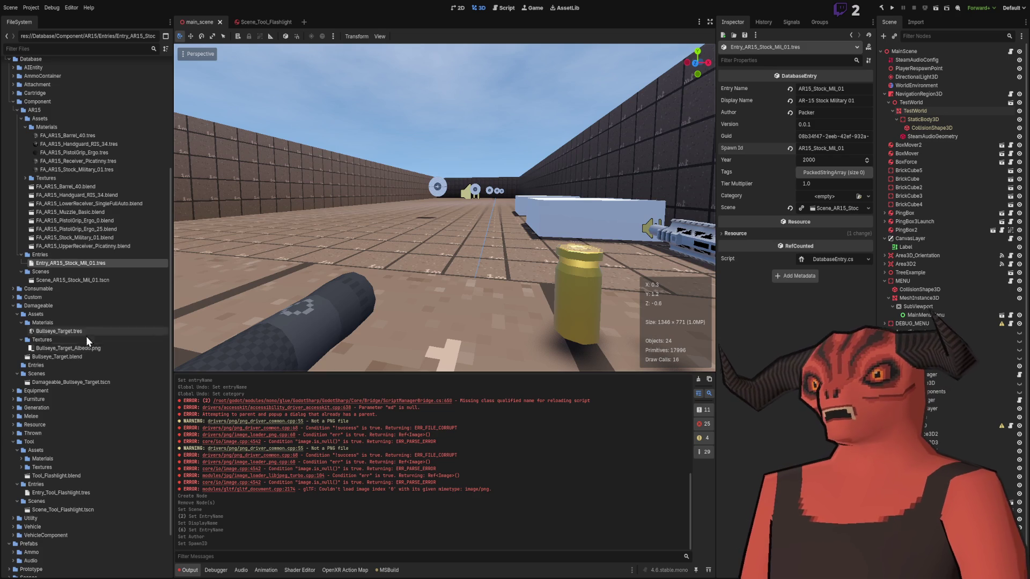
pyautogui.scroll(-3, 87, 330)
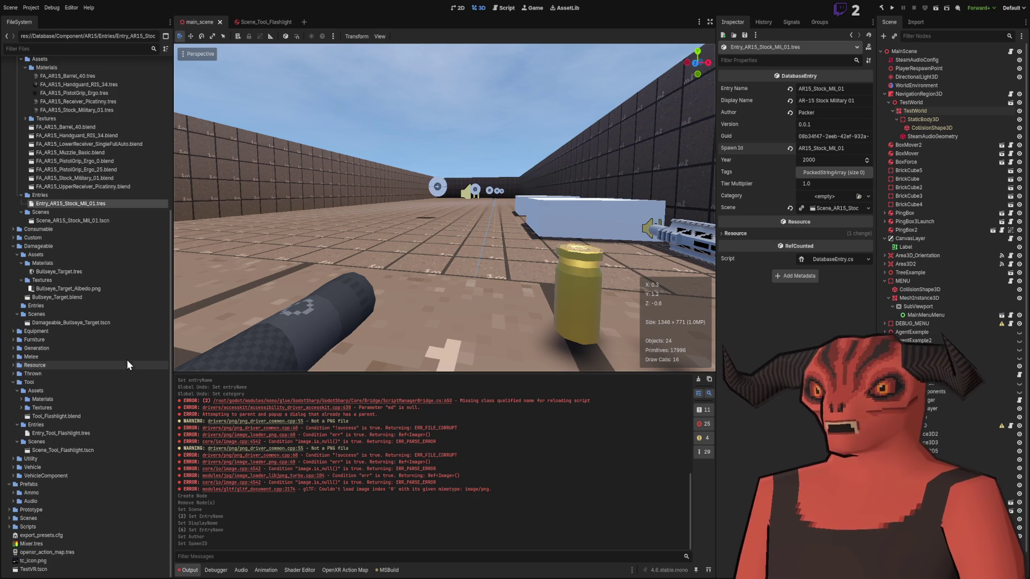
pyautogui.scroll(10, 55, 220)
pyautogui.scroll(-4, 56, 225)
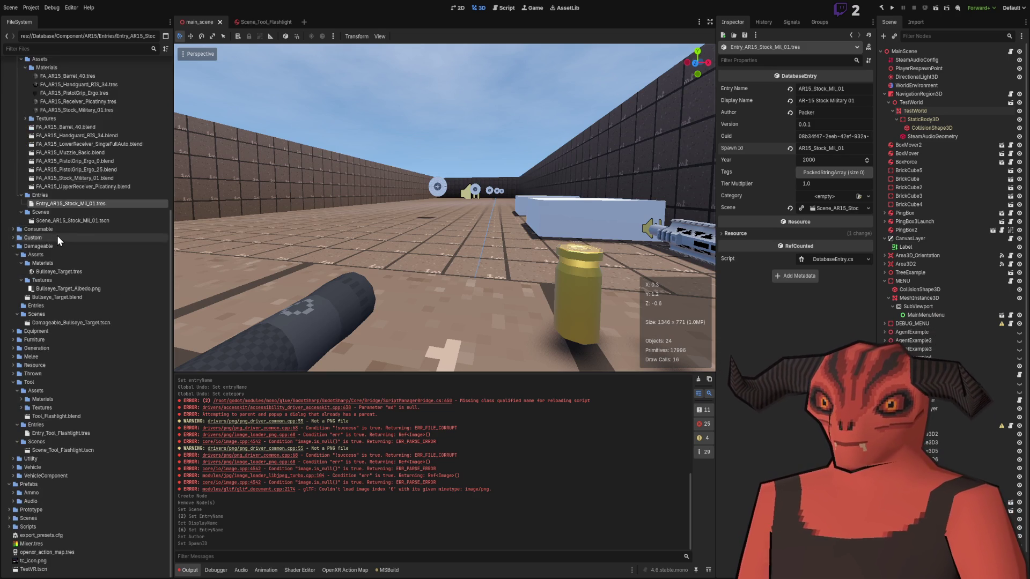
# Step: Collapse AR15 Materials and Component, then expand Art > Weapons > Attachments and AR15 Attachments
pyautogui.click(25, 196)
pyautogui.click(13, 170)
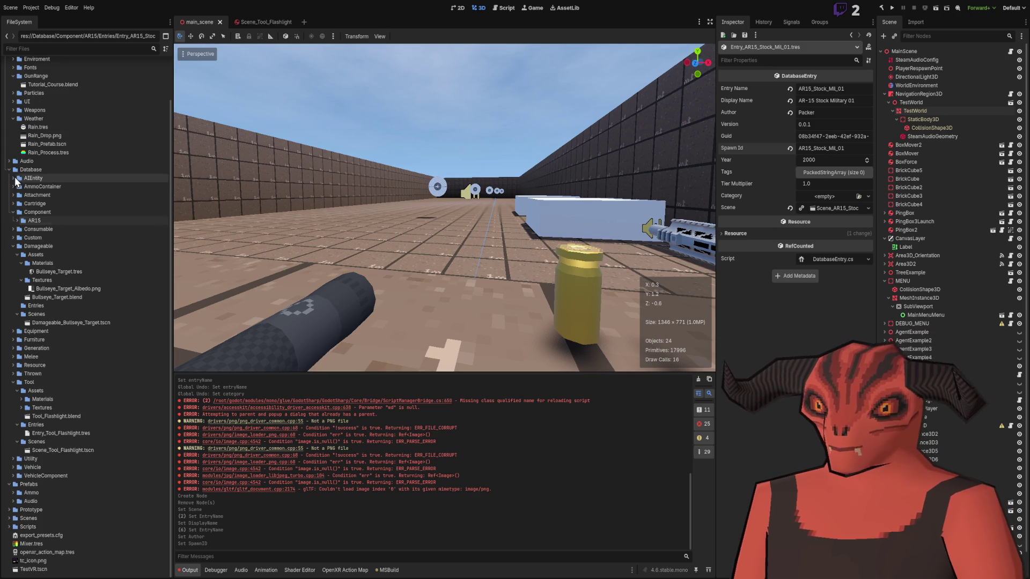
pyautogui.scroll(3, 25, 252)
pyautogui.scroll(2, 32, 246)
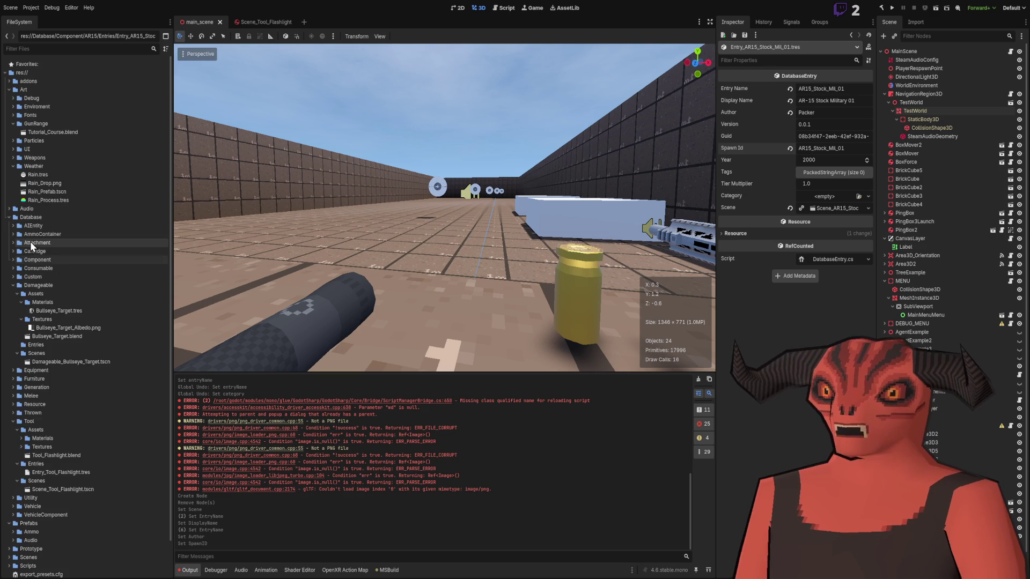
pyautogui.click(13, 158)
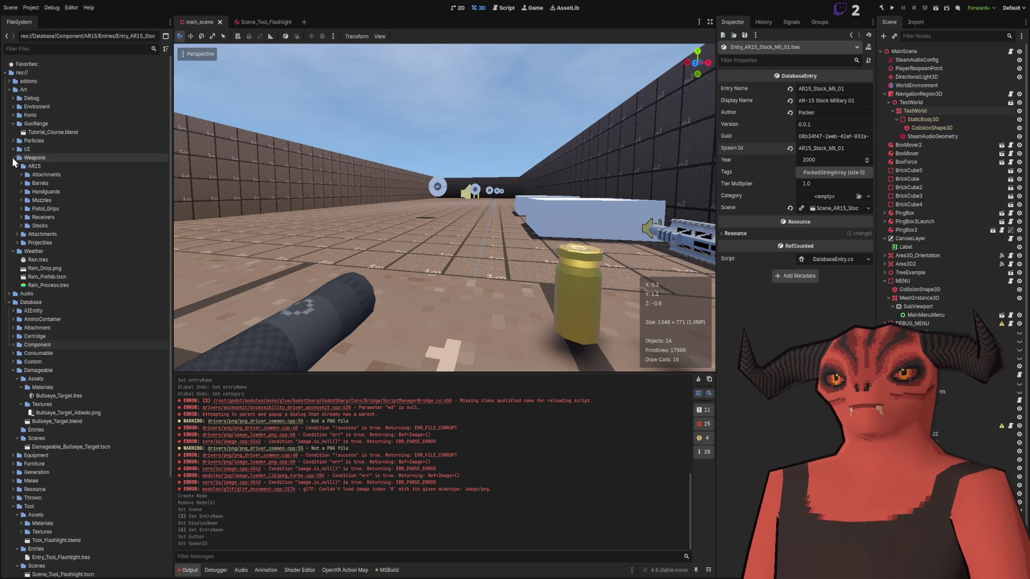
pyautogui.click(17, 235)
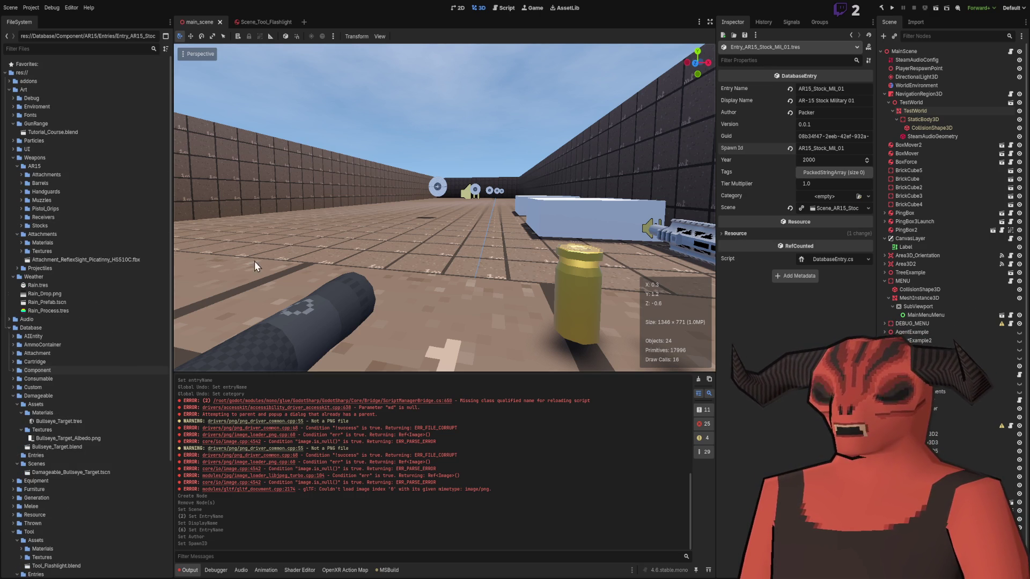
pyautogui.scroll(-5, 76, 355)
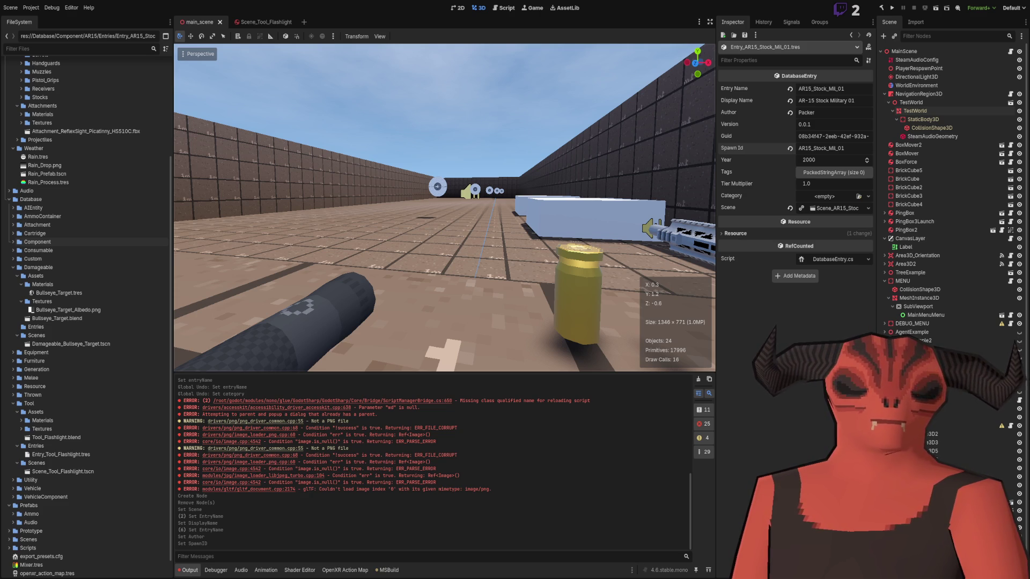
pyautogui.scroll(5, 86, 161)
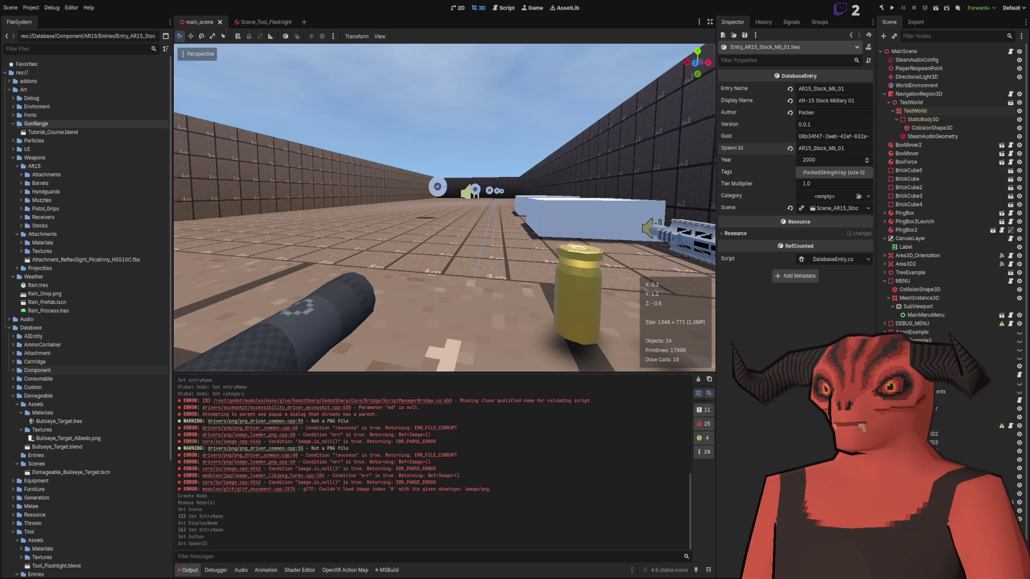
pyautogui.click(32, 175)
# Step: Look inside the attachment Materials folder, then select and collapse the AR15 Attachments folder
pyautogui.click(19, 175)
pyautogui.click(43, 183)
pyautogui.click(43, 177)
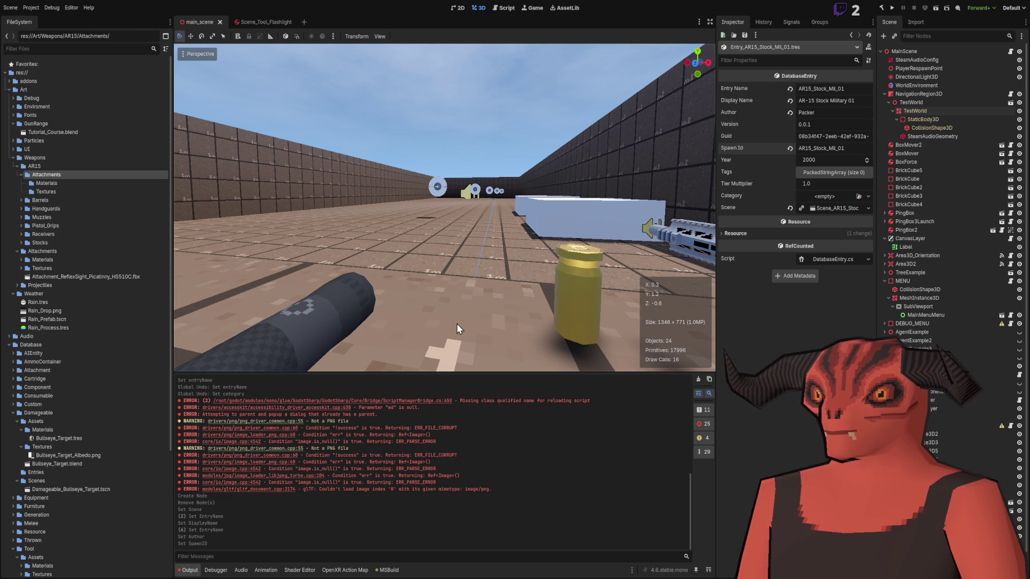
pyautogui.press('Left')
# Step: Review the AR15 Barrels, Receivers, Pistol_Grips and Stocks folders, collapsing each afterwards
pyautogui.click(22, 175)
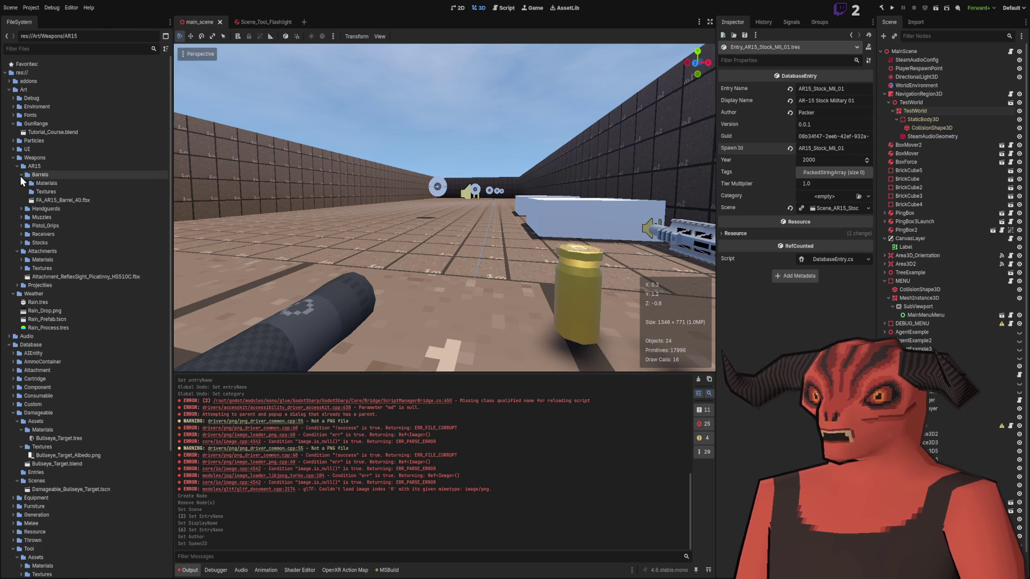
pyautogui.click(21, 176)
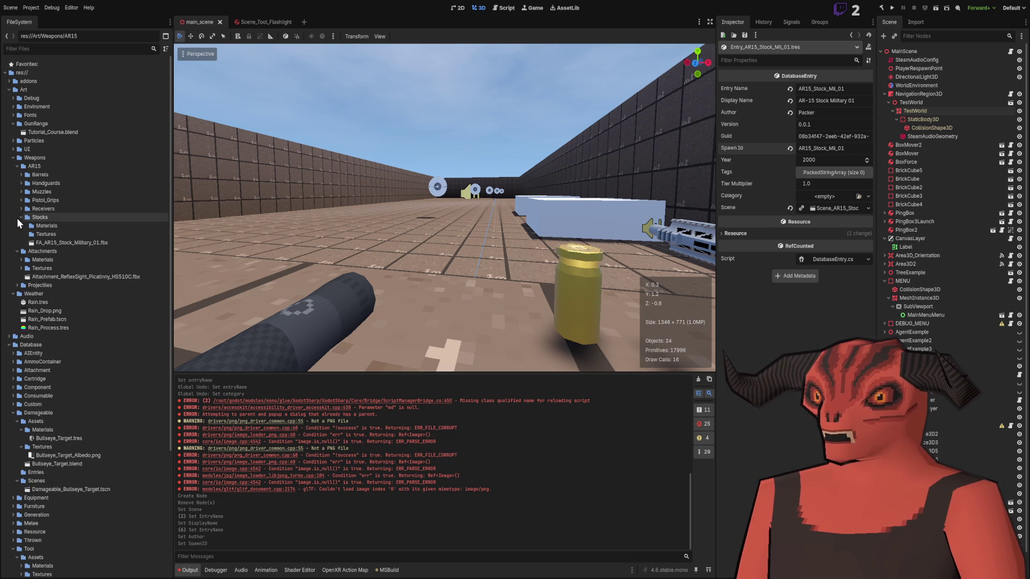
pyautogui.click(19, 210)
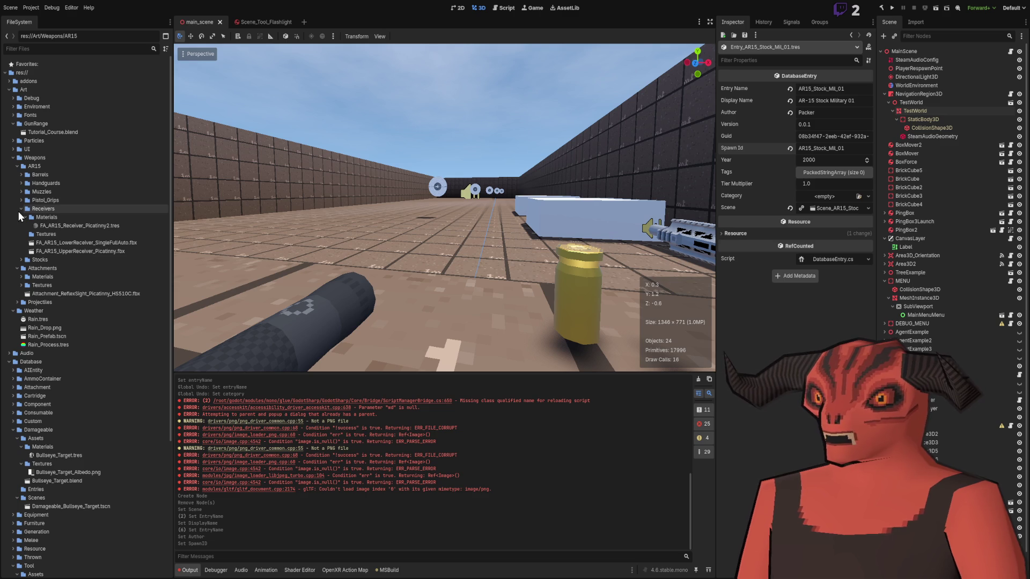
pyautogui.click(20, 203)
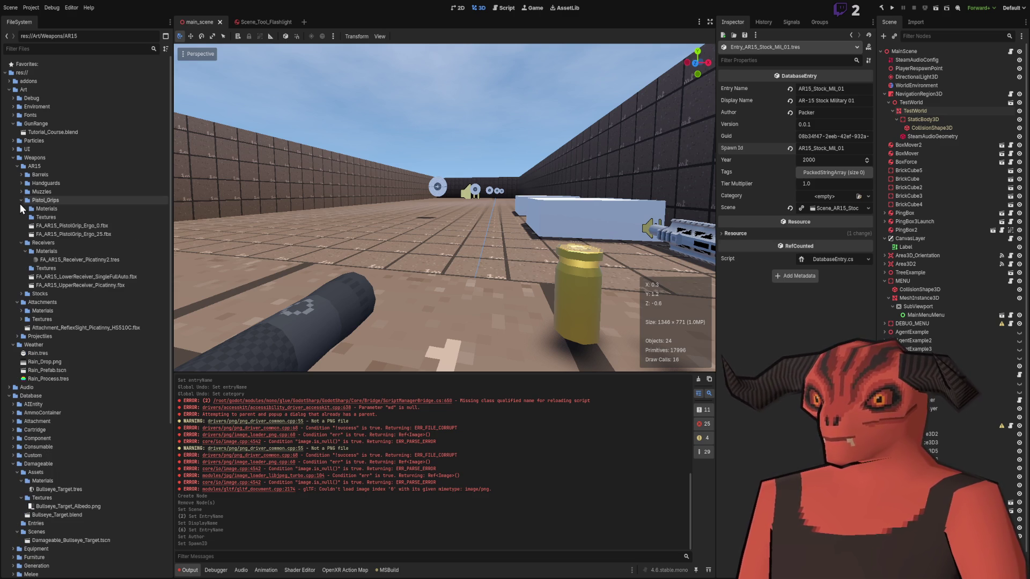
pyautogui.click(20, 203)
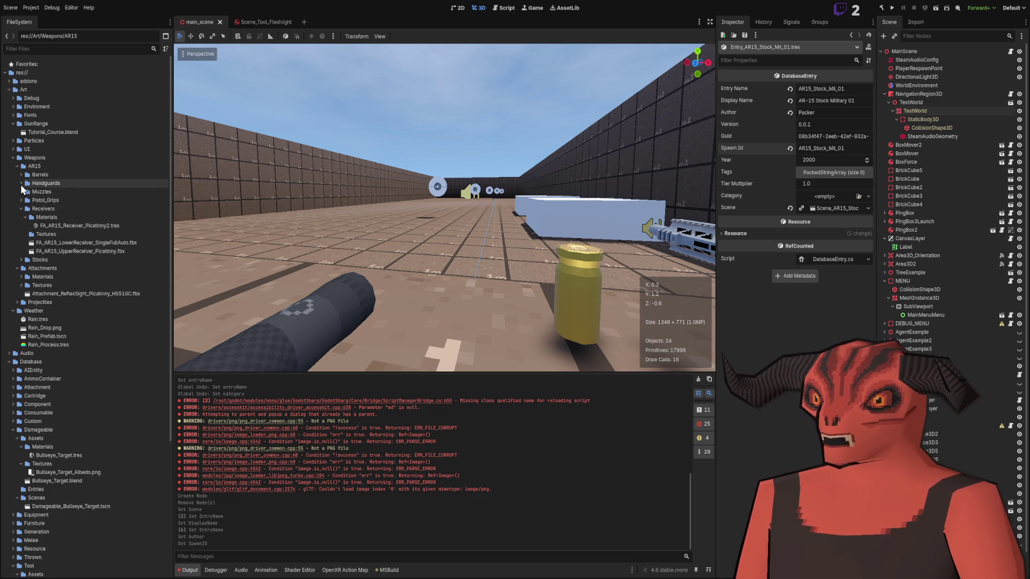
pyautogui.click(20, 175)
pyautogui.click(20, 175)
pyautogui.click(20, 200)
pyautogui.click(20, 200)
pyautogui.click(20, 207)
pyautogui.click(20, 218)
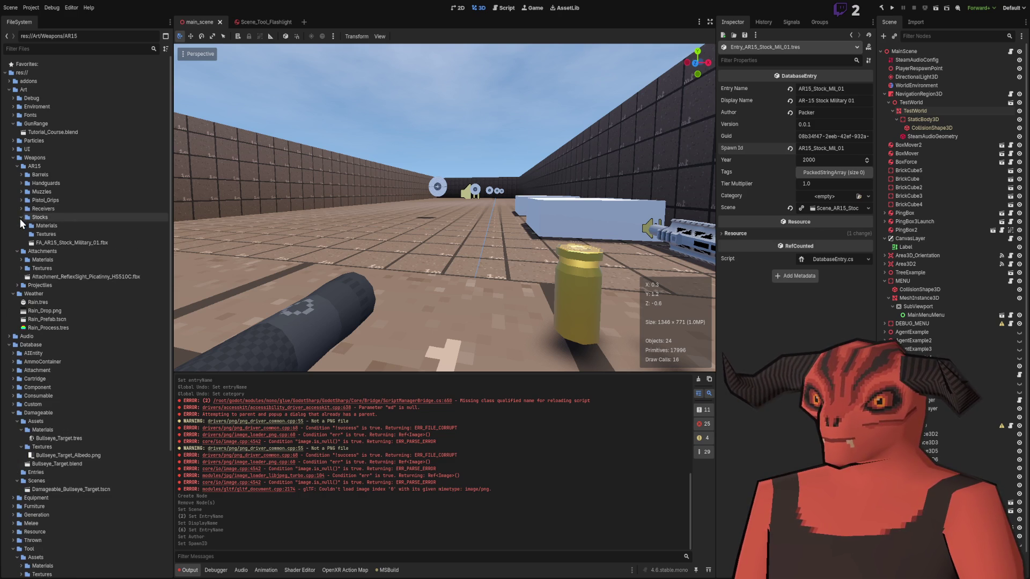
pyautogui.click(19, 218)
# Step: Collapse and select the AR15 folder, then expand the Prototype folder
pyautogui.click(18, 167)
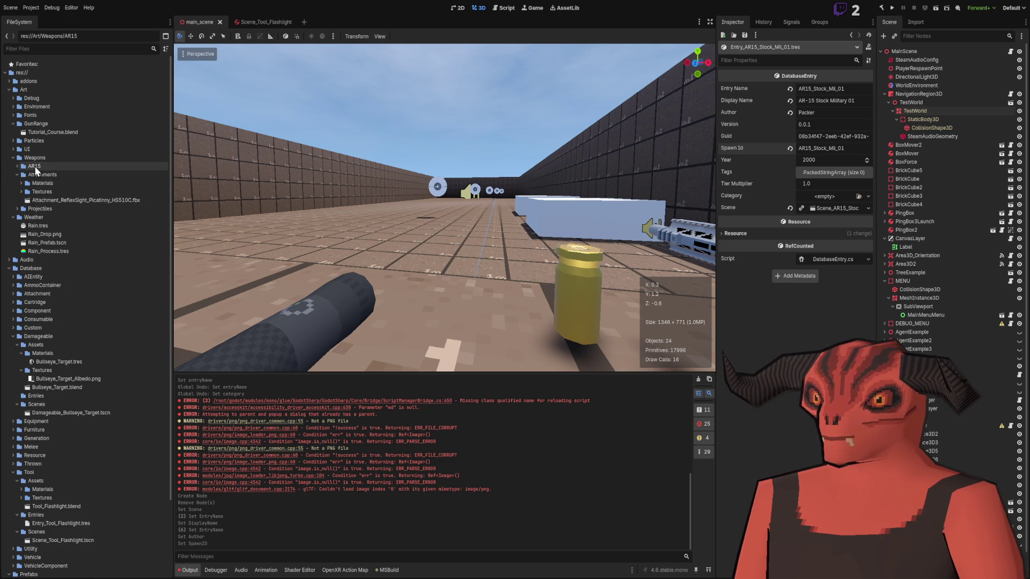
pyautogui.click(34, 166)
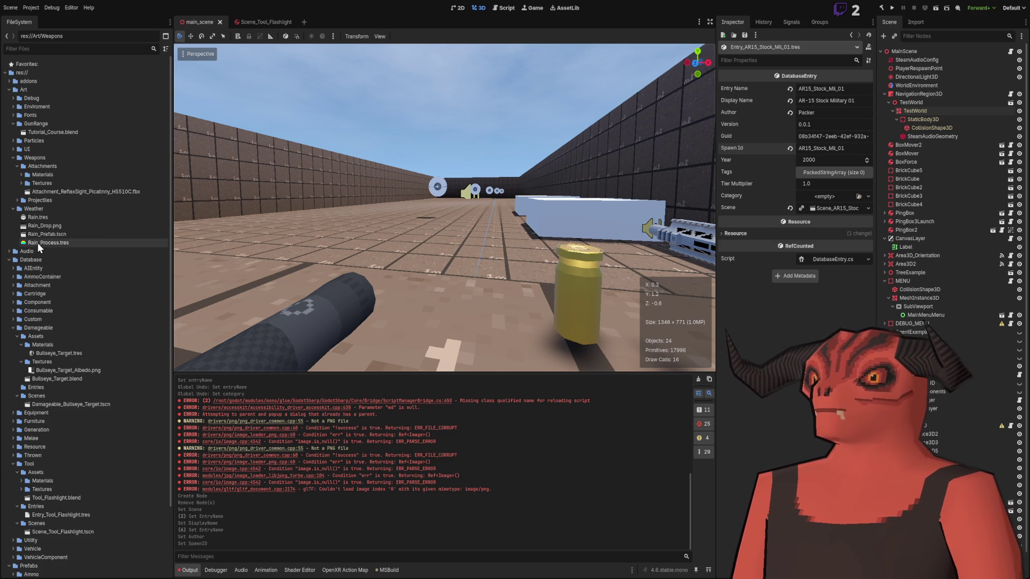
pyautogui.scroll(-3, 62, 268)
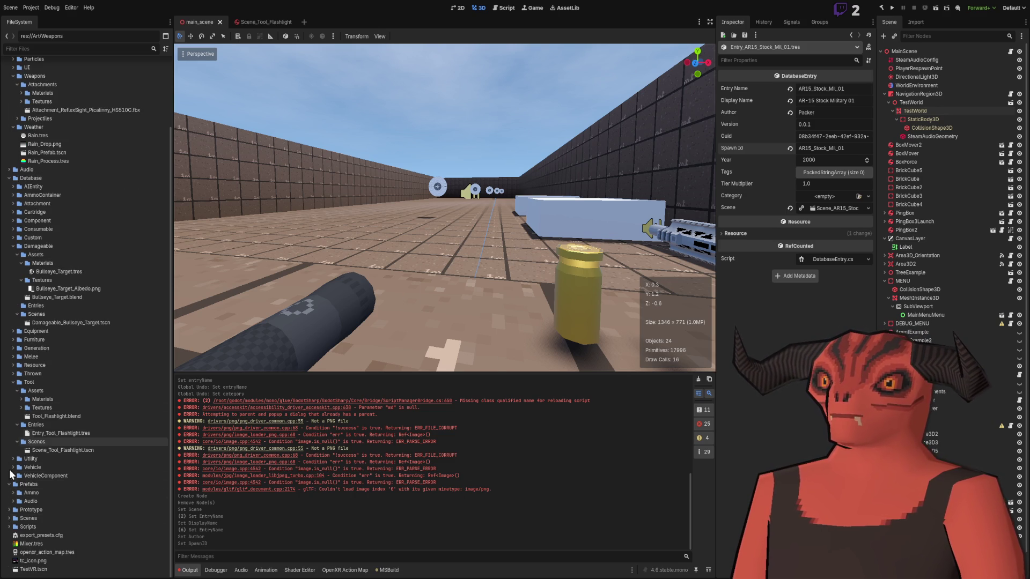
pyautogui.click(9, 510)
pyautogui.scroll(-4, 14, 510)
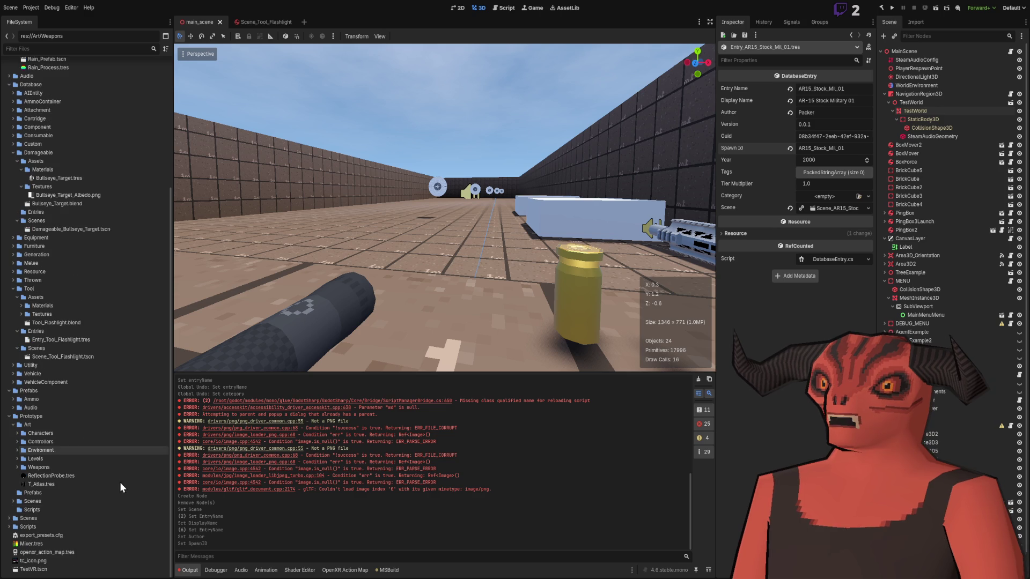
# Step: Expand Prototype > Scenes and drag M4A1_BlockII.tscn into the 3D viewport
pyautogui.click(15, 505)
pyautogui.scroll(-2, 89, 504)
pyautogui.moveTo(73, 496); pyautogui.dragTo(534, 340)
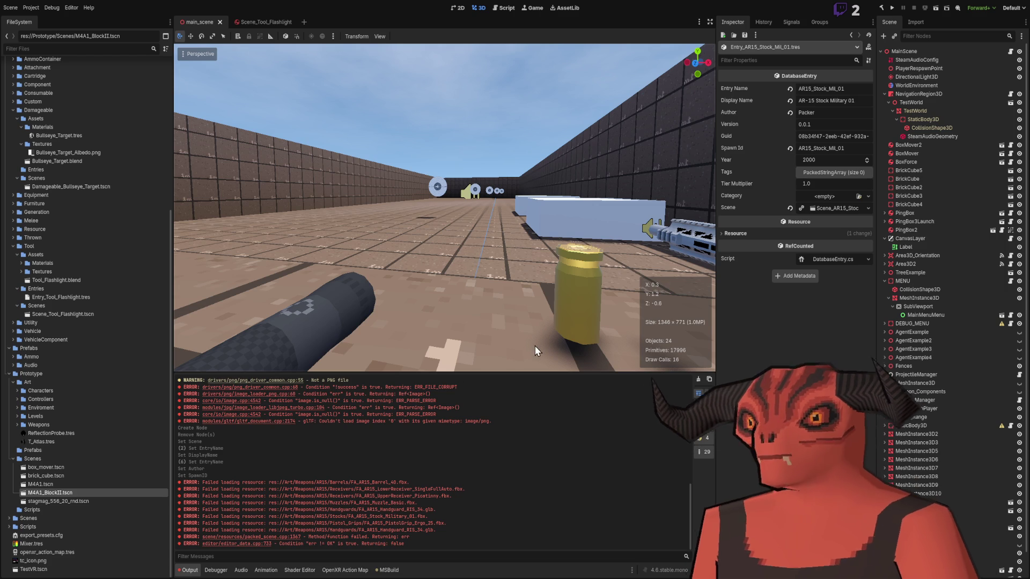
pyautogui.scroll(-10, 523, 343)
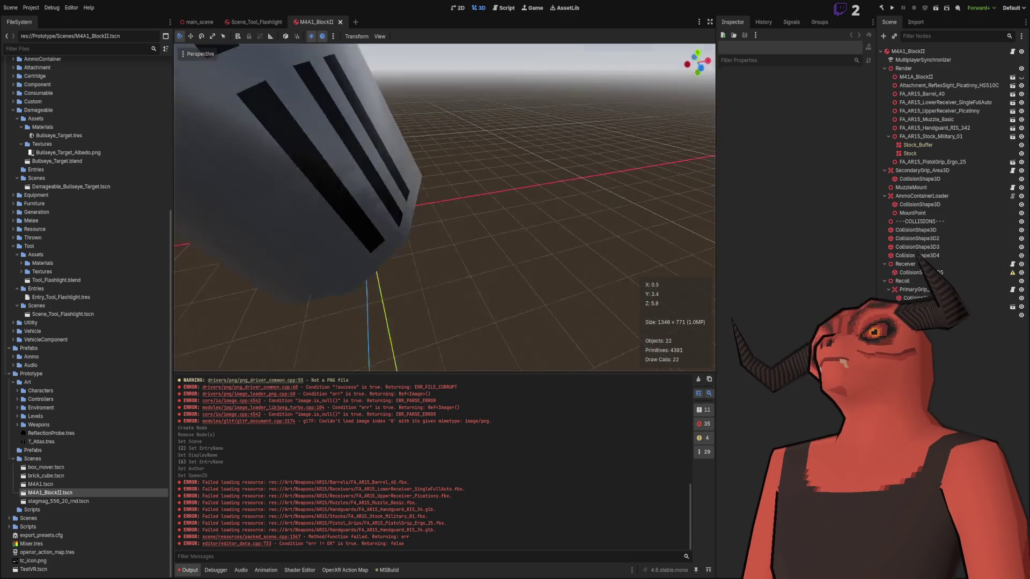
pyautogui.moveTo(445, 207)
pyautogui.mouseDown()
pyautogui.moveTo(397, 159)
pyautogui.moveTo(440, 209)
pyautogui.moveTo(453, 170)
pyautogui.mouseUp()
pyautogui.click(446, 195)
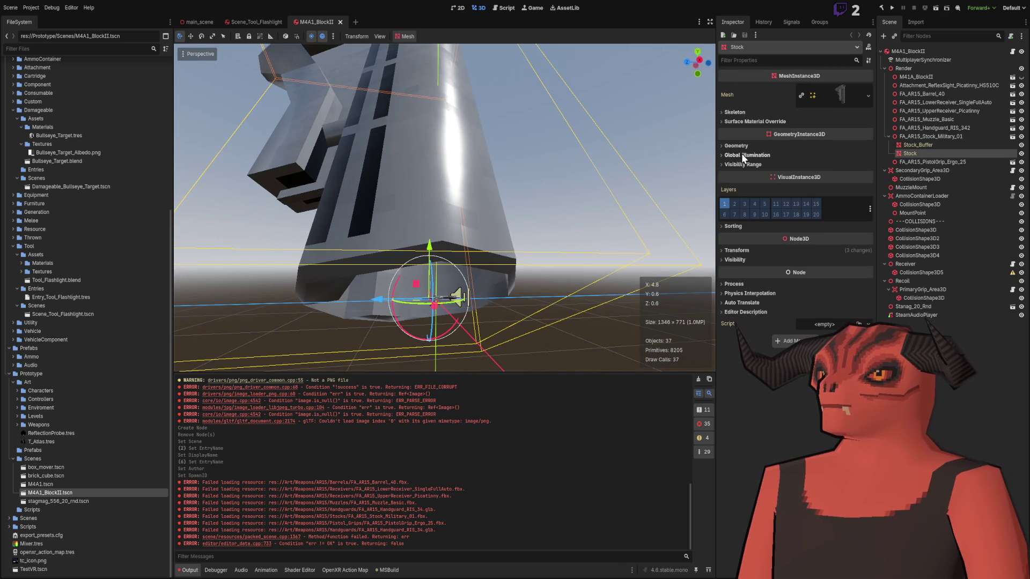
pyautogui.click(737, 251)
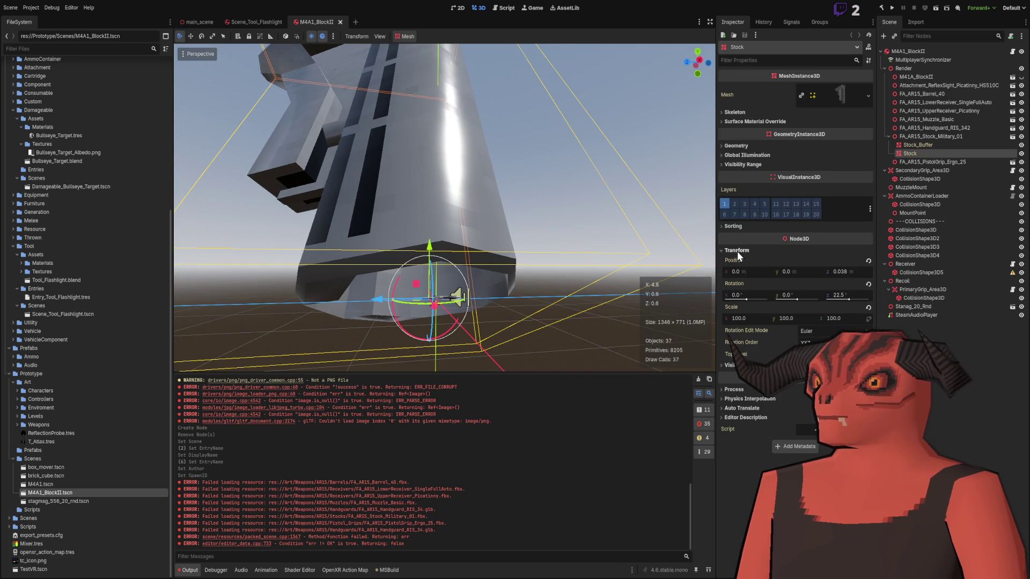
pyautogui.click(867, 320)
pyautogui.click(749, 316)
pyautogui.write('1')
pyautogui.press('Return')
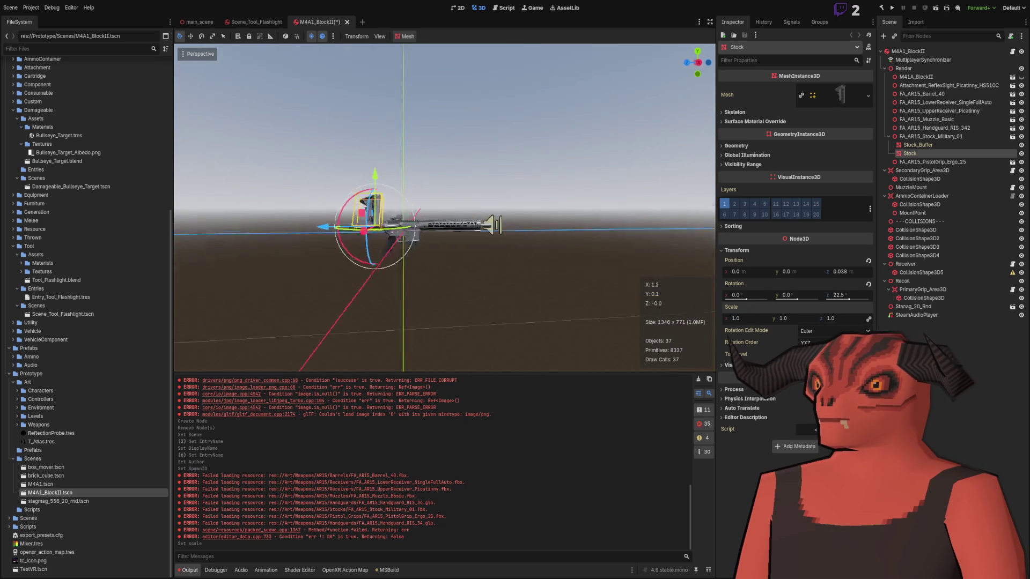
pyautogui.press('f')
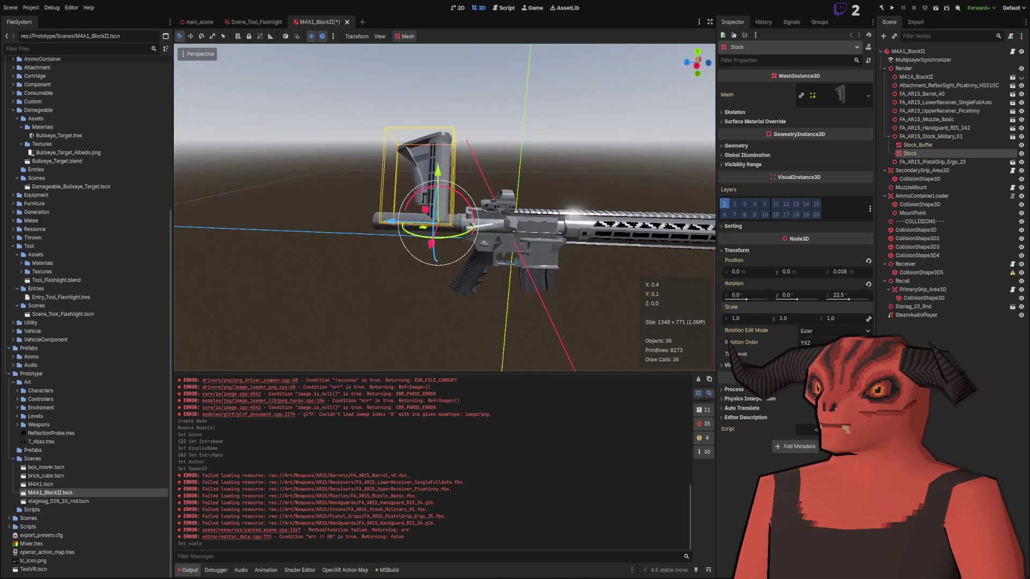
pyautogui.scroll(3, 444, 207)
pyautogui.scroll(-5, 445, 208)
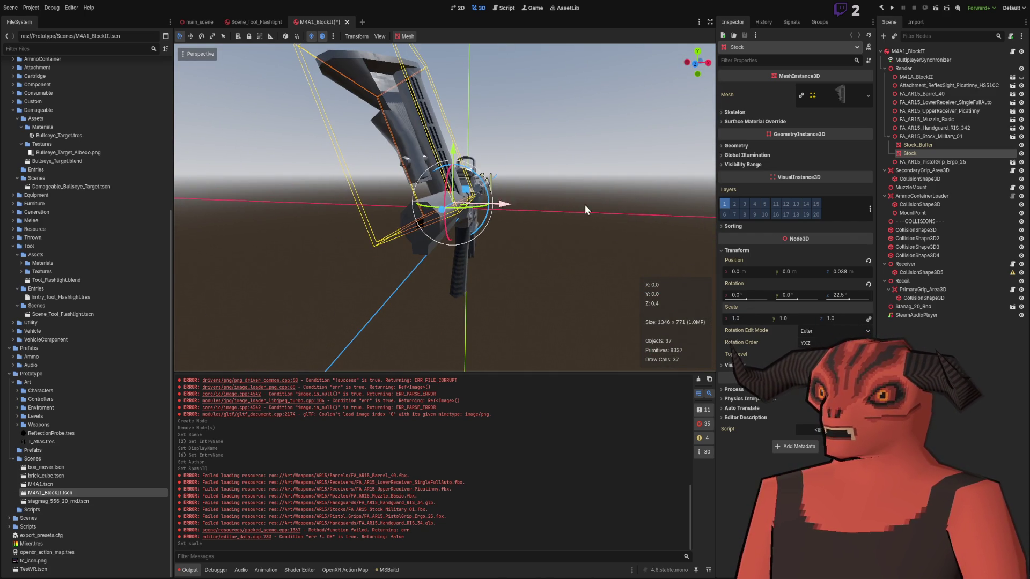
pyautogui.click(868, 284)
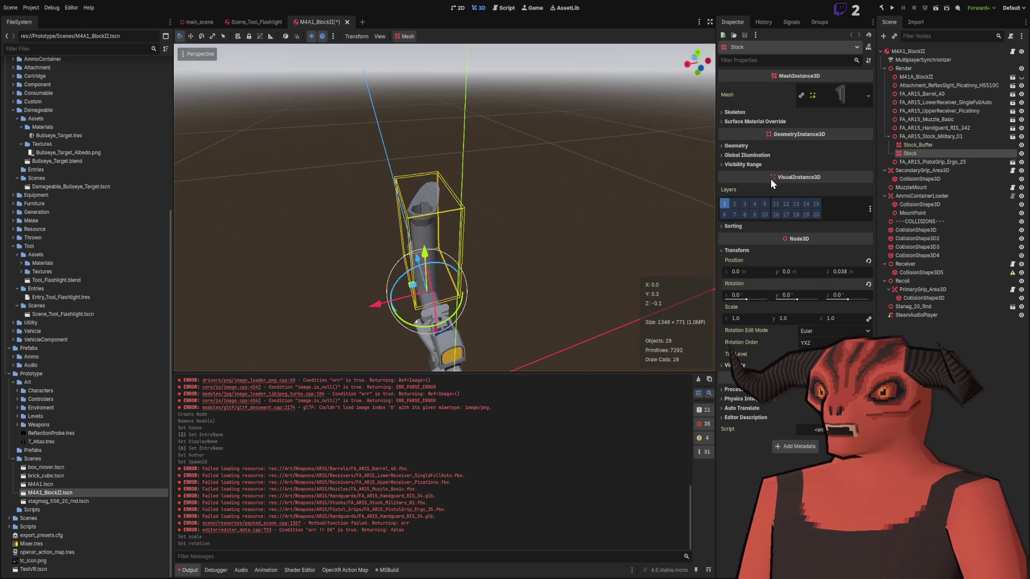
pyautogui.click(931, 146)
pyautogui.click(932, 138)
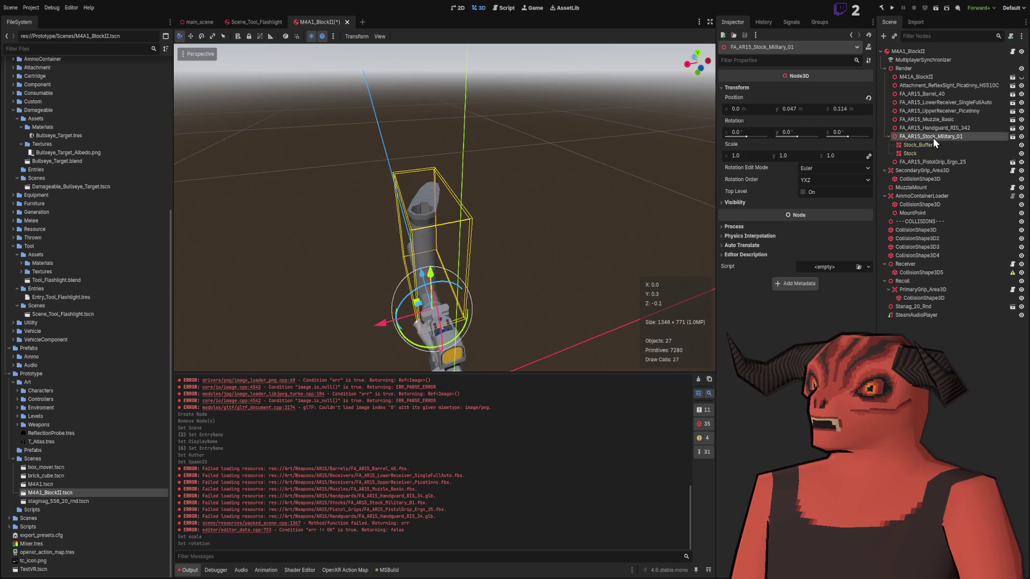
pyautogui.click(953, 143)
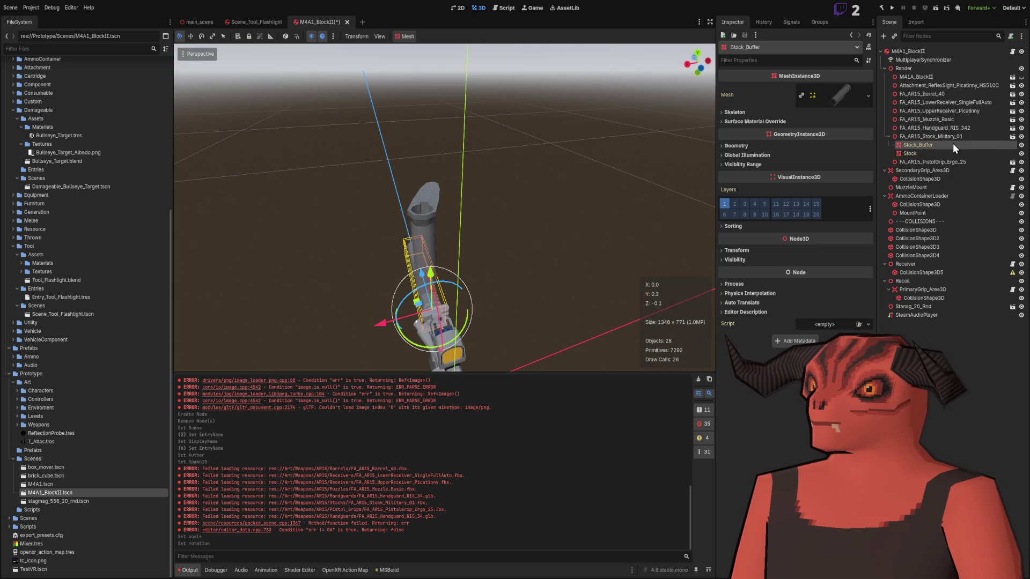
pyautogui.click(771, 147)
pyautogui.click(771, 147)
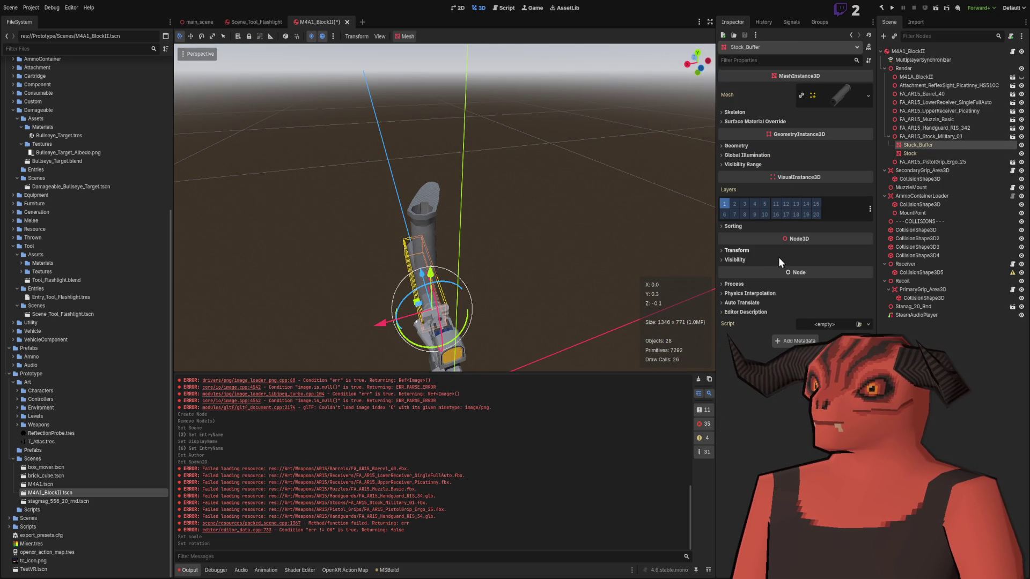
pyautogui.click(752, 252)
pyautogui.moveTo(542, 248)
pyautogui.mouseDown()
pyautogui.moveTo(509, 225)
pyautogui.moveTo(536, 241)
pyautogui.moveTo(526, 236)
pyautogui.mouseUp()
pyautogui.moveTo(461, 177)
pyautogui.mouseDown()
pyautogui.moveTo(475, 166)
pyautogui.moveTo(505, 177)
pyautogui.mouseUp()
pyautogui.scroll(2, 497, 166)
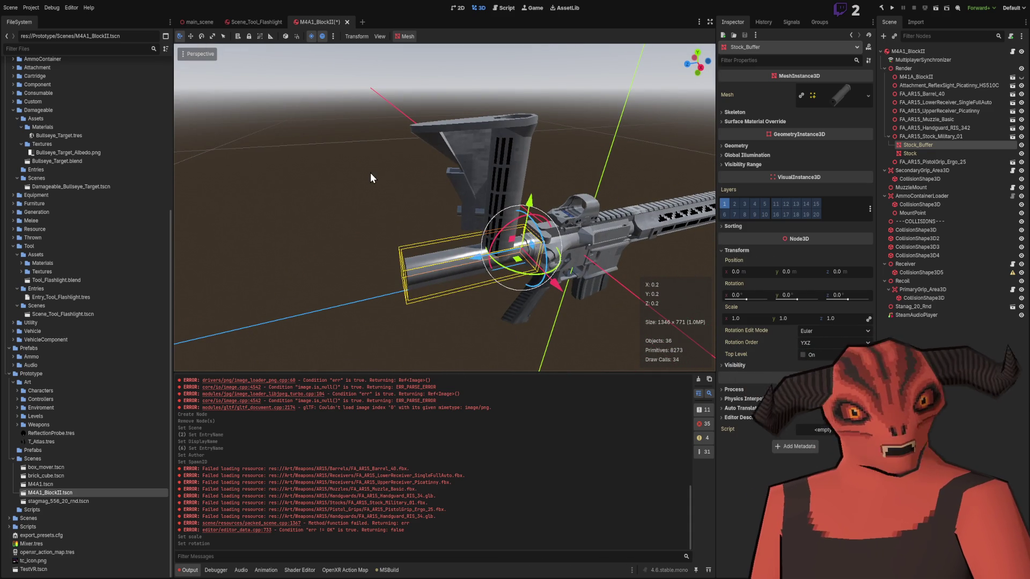
pyautogui.click(370, 172)
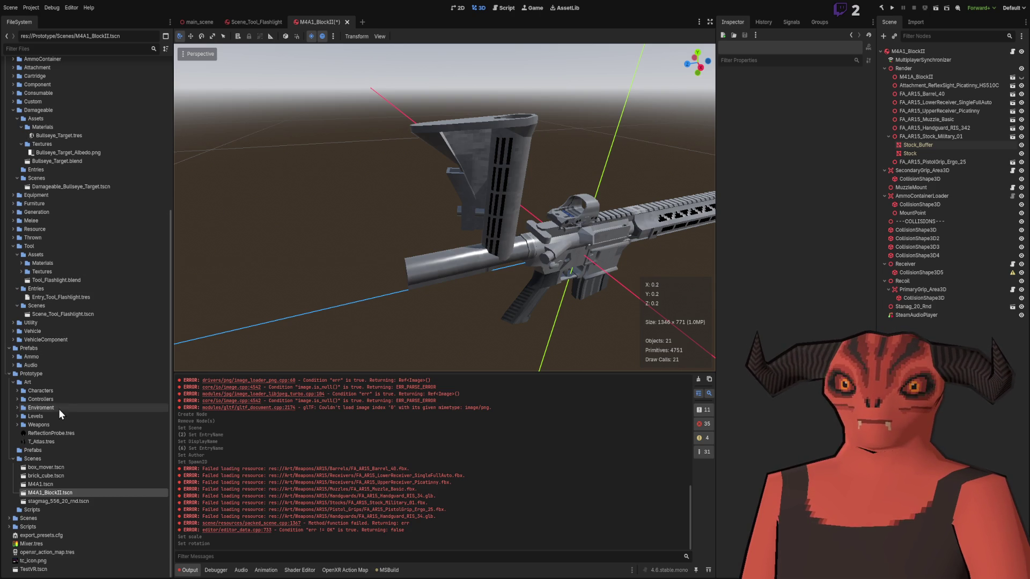
# Step: Select FA_AR15_Stock_Military_01.blend under Database > Component > AR15 and switch to Blender
pyautogui.scroll(4, 17, 394)
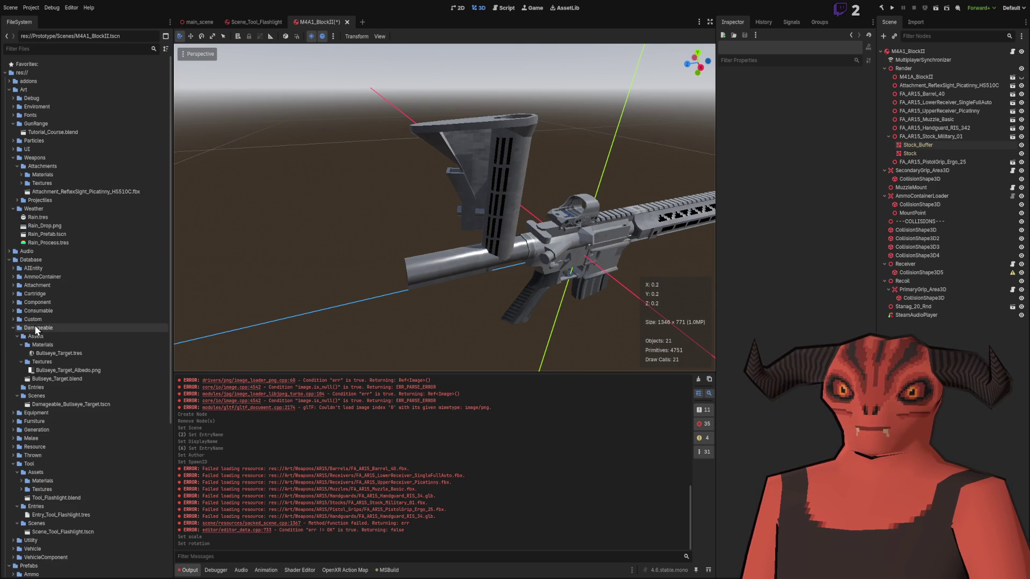
pyautogui.click(13, 302)
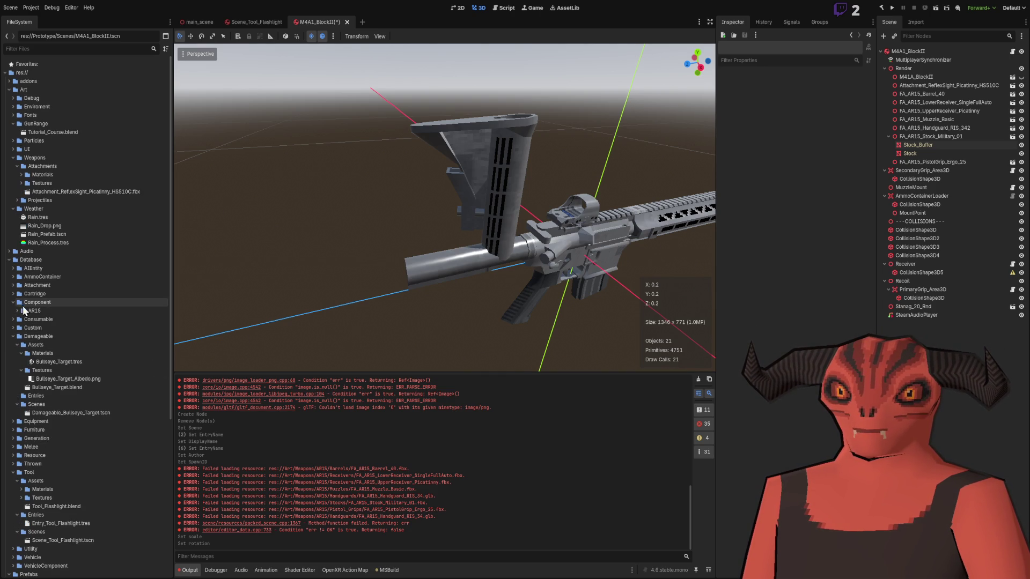
pyautogui.doubleClick(21, 311)
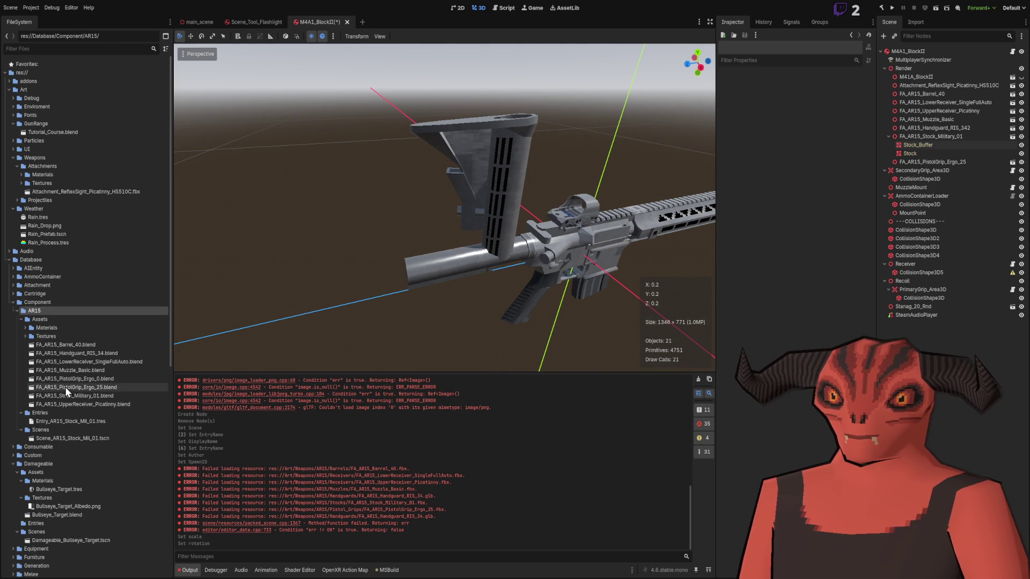
pyautogui.click(99, 394)
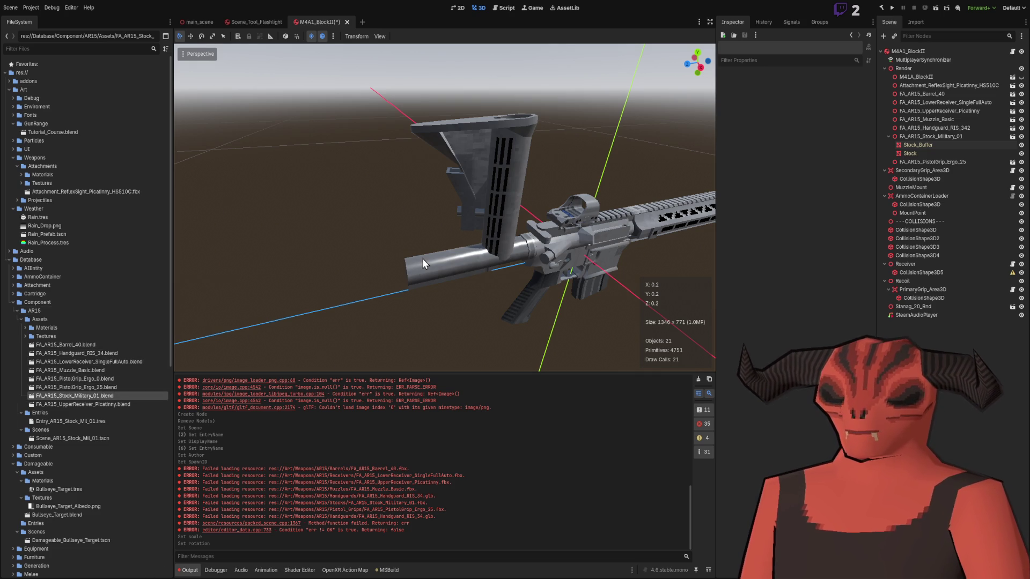
pyautogui.hotkey('alt', 'Tab')
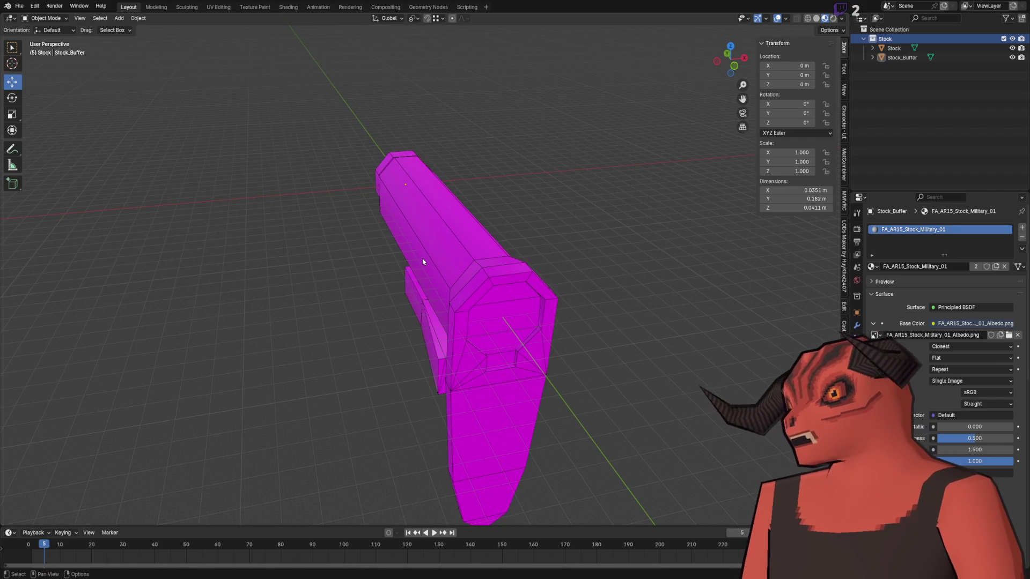
# Step: Select the Stock object and apply its rotation via Object > Apply > Rotation
pyautogui.click(898, 58)
pyautogui.click(894, 48)
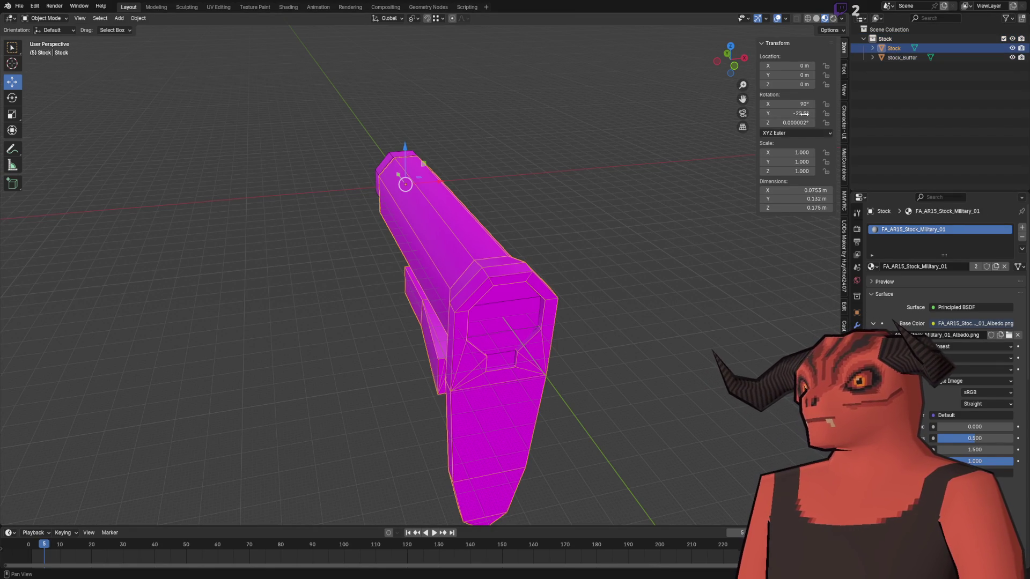
pyautogui.click(138, 18)
pyautogui.moveTo(166, 70)
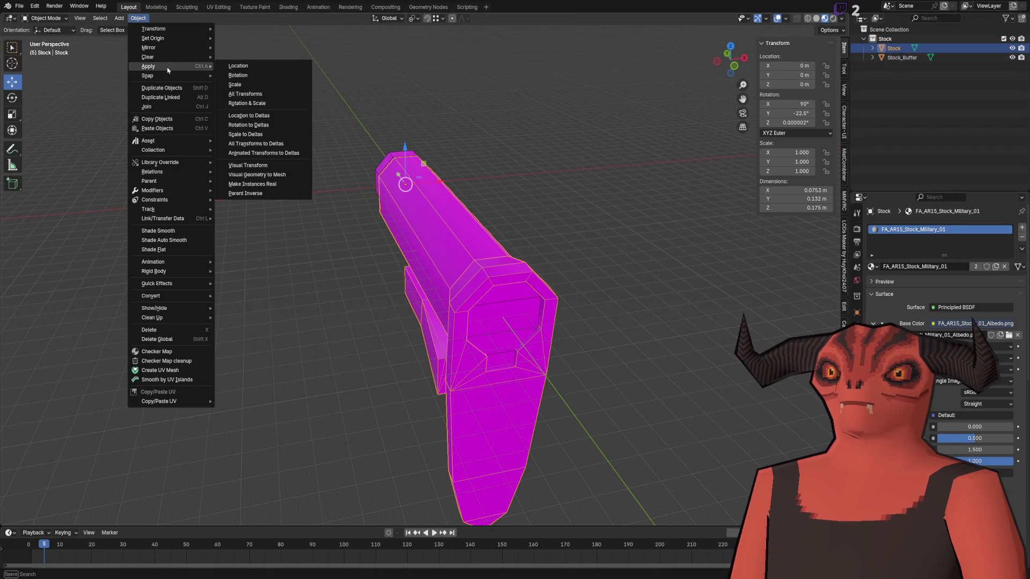
pyautogui.click(246, 75)
# Step: Select the Stock collection, save the .blend file and switch back to Godot
pyautogui.click(910, 58)
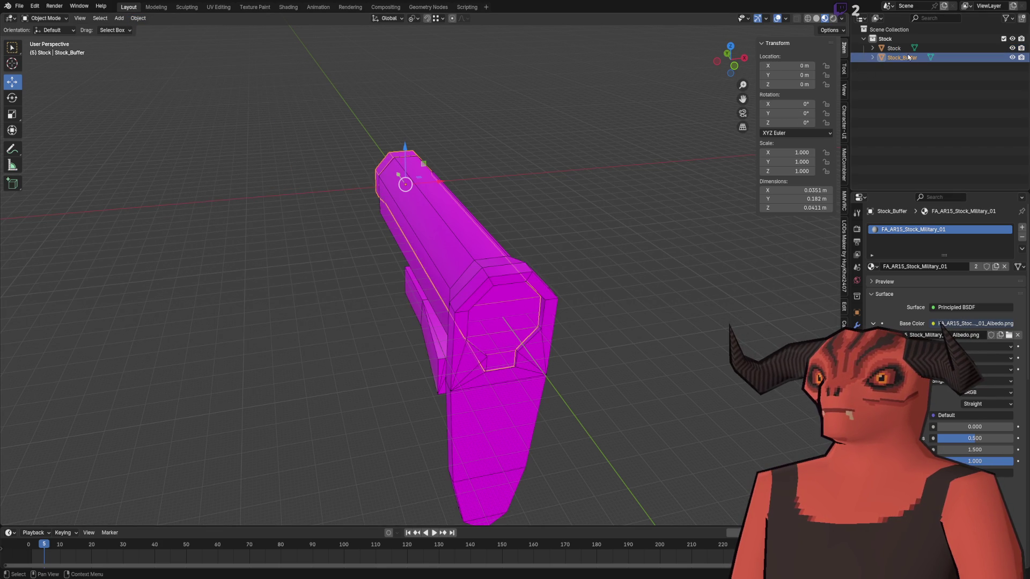
pyautogui.click(895, 48)
pyautogui.click(885, 39)
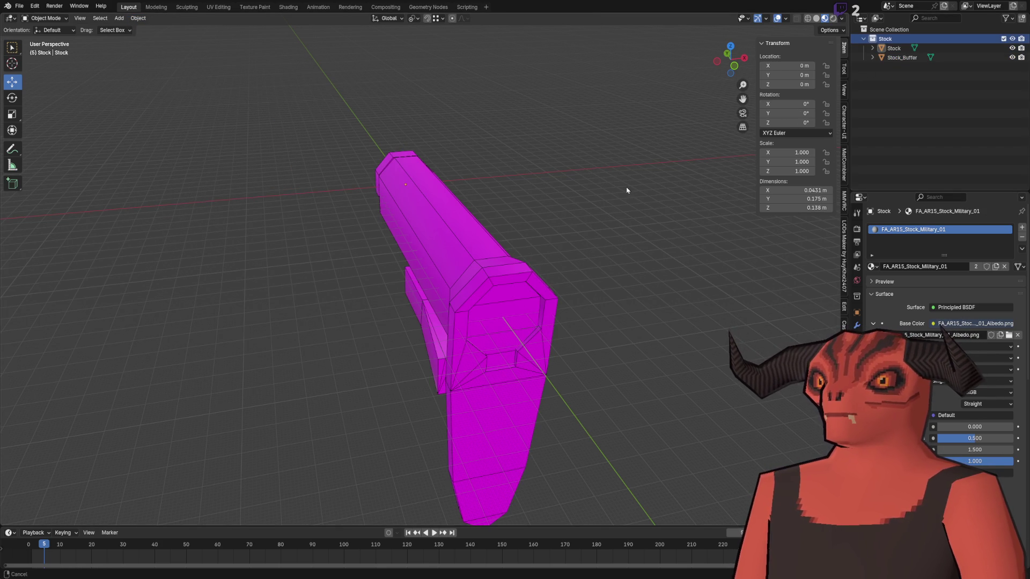
pyautogui.hotkey('ctrl', 's')
pyautogui.hotkey('alt', 'Tab')
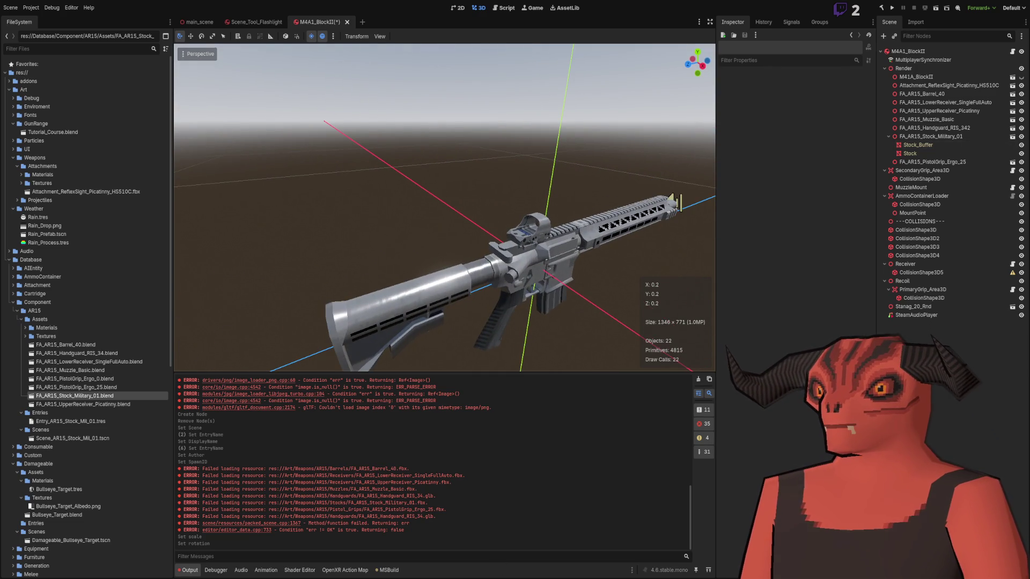
# Step: Switch back to the Blender window showing the stock model
pyautogui.hotkey('alt', 'Tab')
pyautogui.hotkey('alt', 'Tab')
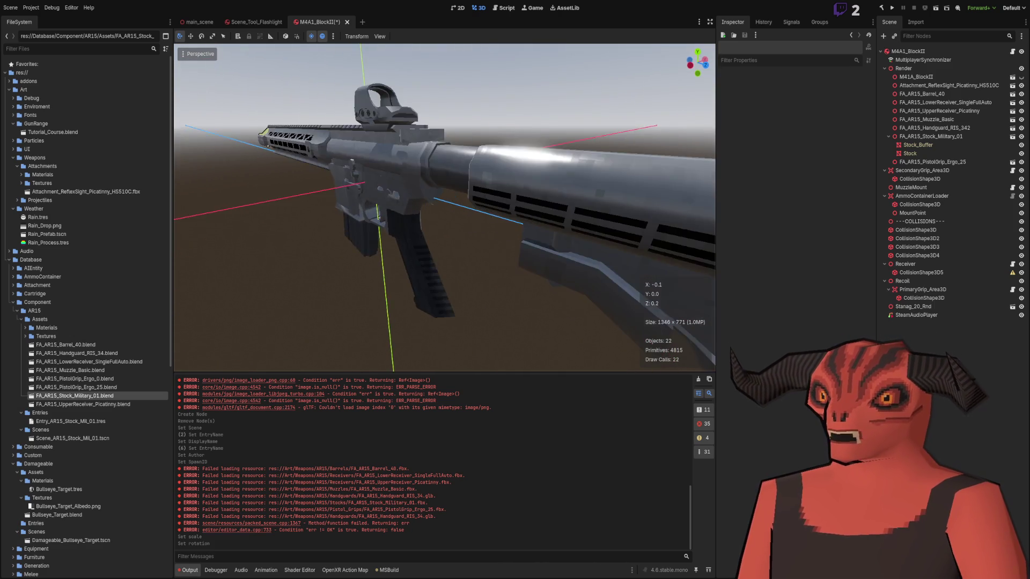
pyautogui.hotkey('alt', 'Tab')
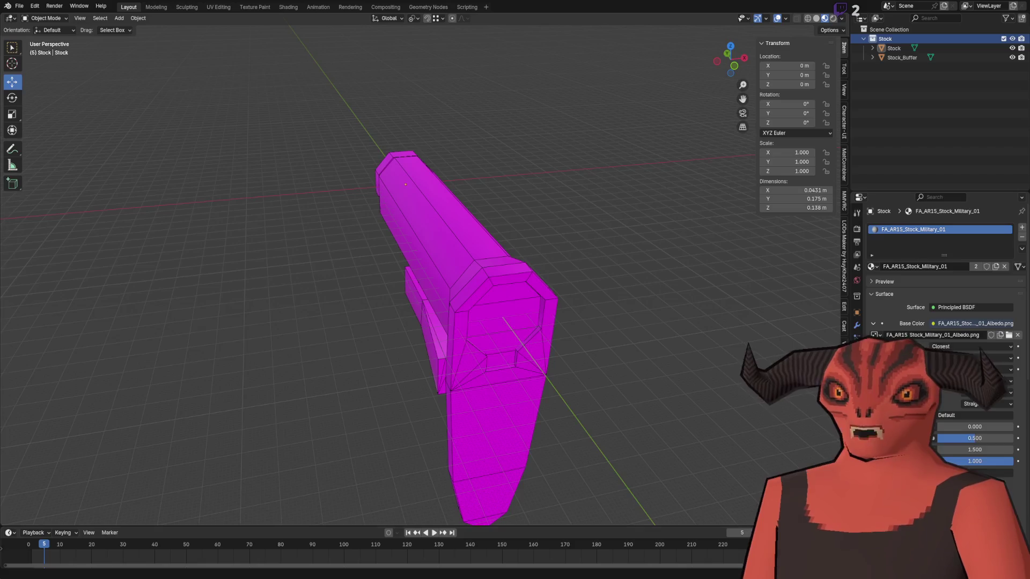
# Step: Return from Blender to the Godot editor showing the M4A1_BlockII rifle
pyautogui.hotkey('alt', 'Tab')
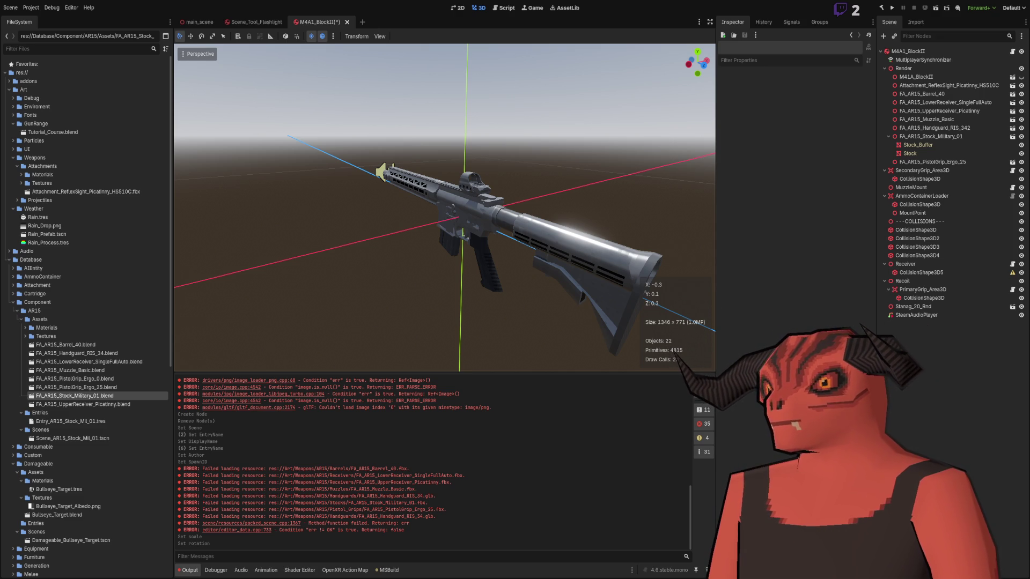
# Step: Collapse AR15 and Component, expand Database > Attachment > Assets, and select the reflex sight .blend
pyautogui.scroll(-5, 120, 307)
pyautogui.scroll(5, 97, 284)
pyautogui.click(18, 311)
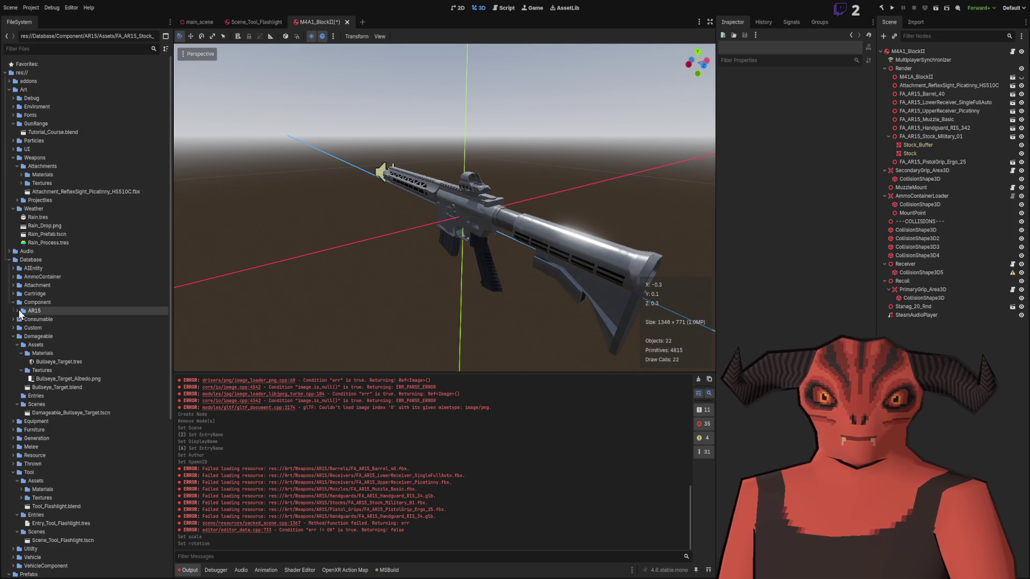
pyautogui.click(13, 302)
pyautogui.click(13, 285)
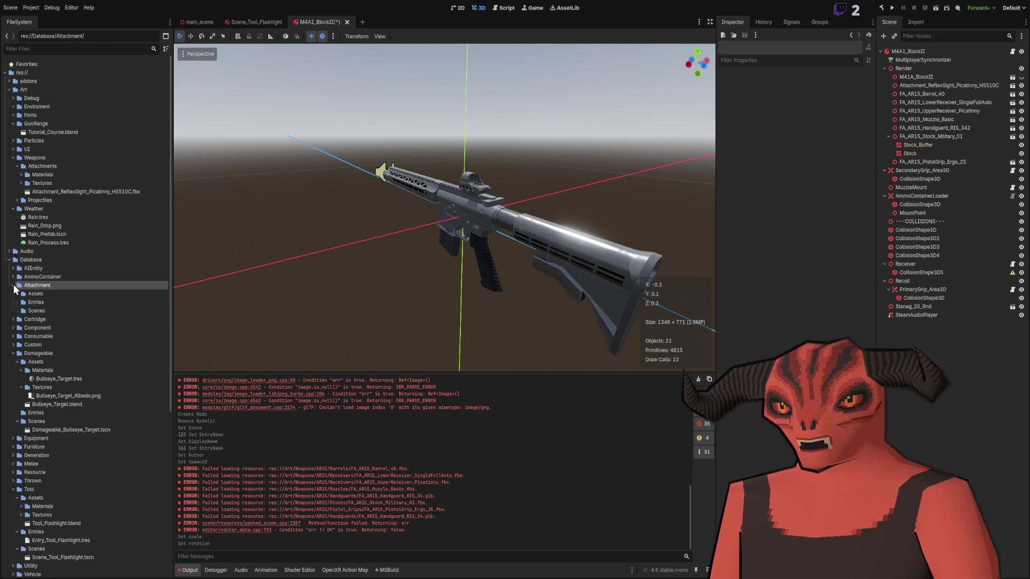
pyautogui.click(30, 294)
pyautogui.click(18, 294)
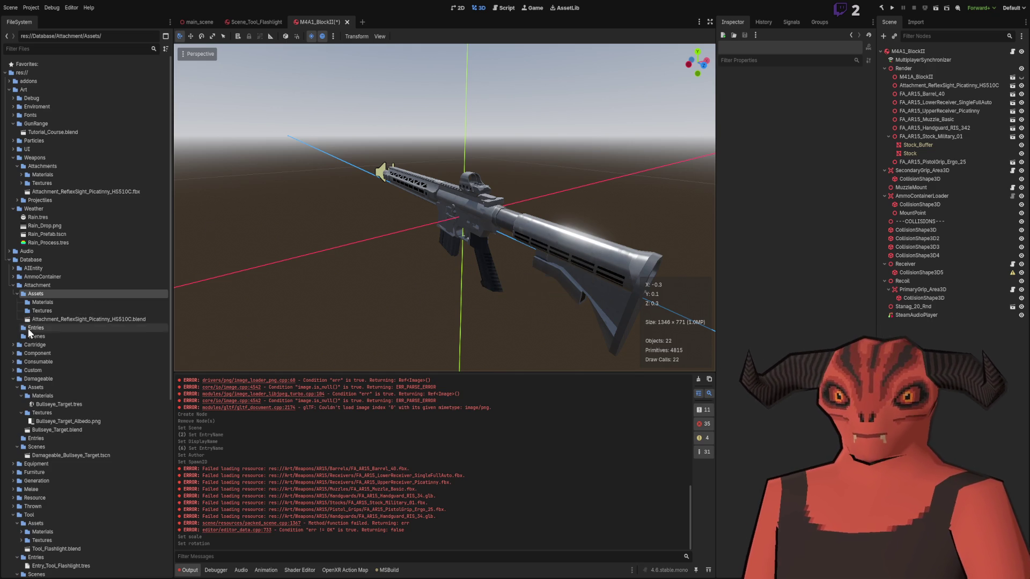
pyautogui.click(54, 317)
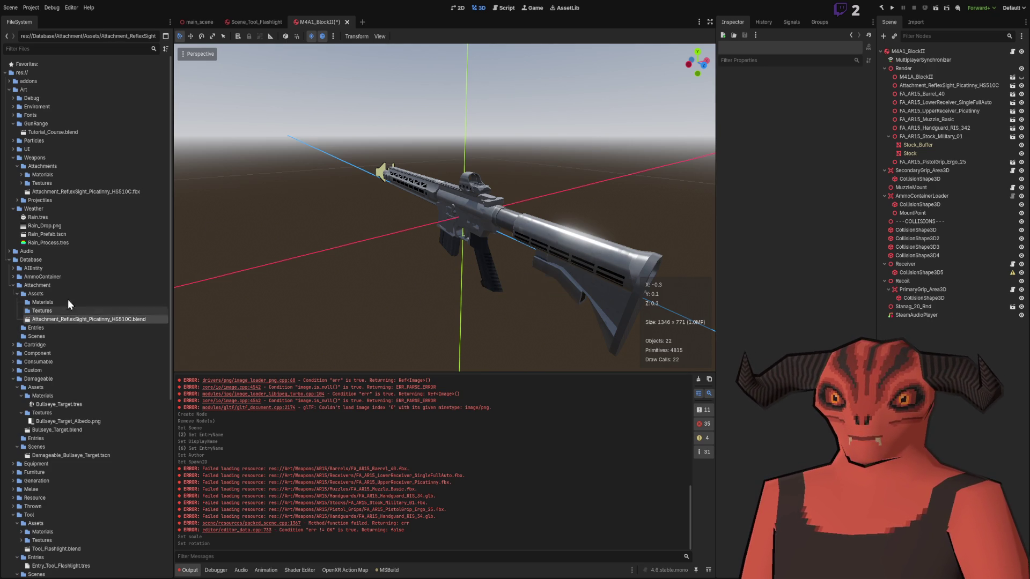
# Step: Move both reflex sight .tres materials from Art/Weapons/Attachments/Materials into Assets/Materials
pyautogui.click(21, 175)
pyautogui.click(54, 190)
pyautogui.keyDown('shift'); pyautogui.click(61, 182); pyautogui.keyUp('shift')
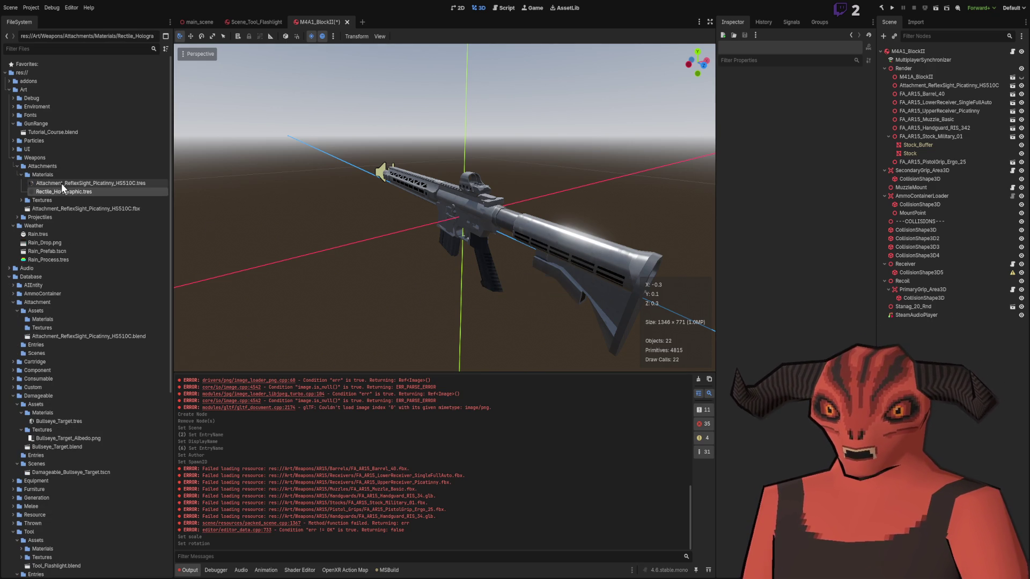
pyautogui.moveTo(65, 183)
pyautogui.mouseDown()
pyautogui.moveTo(71, 259)
pyautogui.moveTo(49, 332)
pyautogui.moveTo(63, 253)
pyautogui.moveTo(471, 267)
pyautogui.mouseUp()
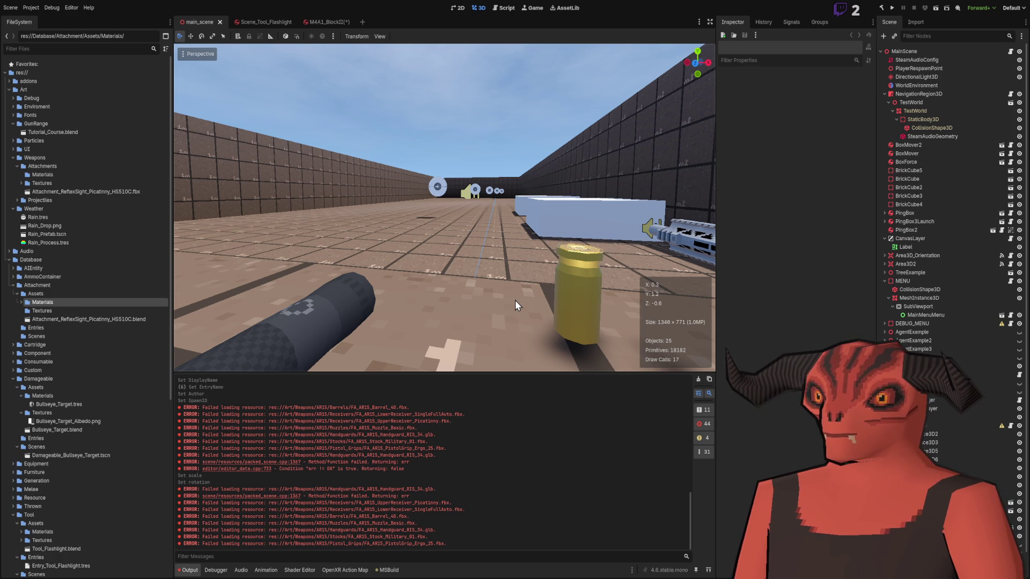
# Step: Move the reflex sight Albedo and ORM textures into Database Attachment Assets Textures
pyautogui.click(21, 183)
pyautogui.click(60, 193)
pyautogui.keyDown('shift'); pyautogui.click(62, 197); pyautogui.keyUp('shift')
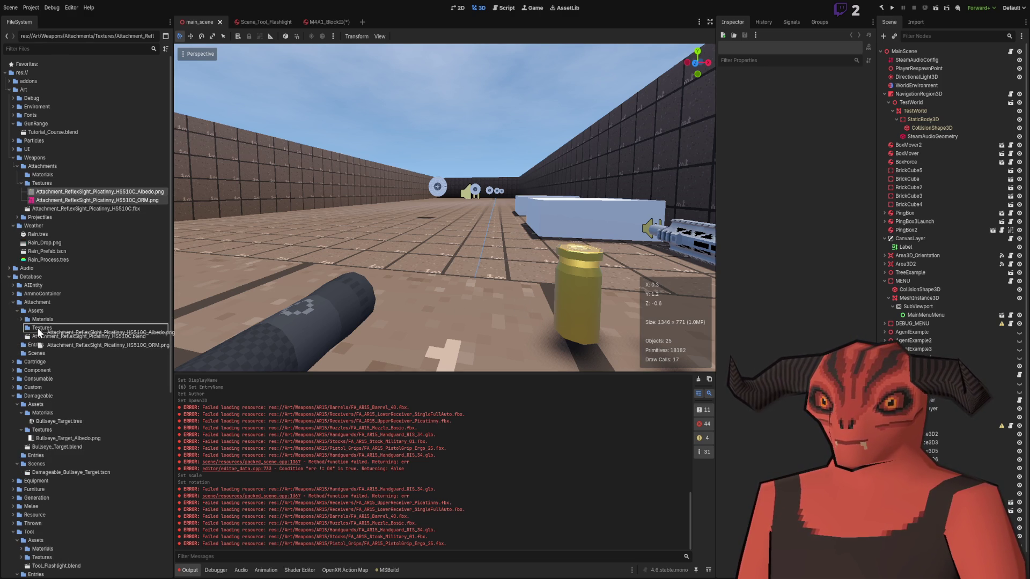
pyautogui.moveTo(117, 328); pyautogui.dragTo(116, 329)
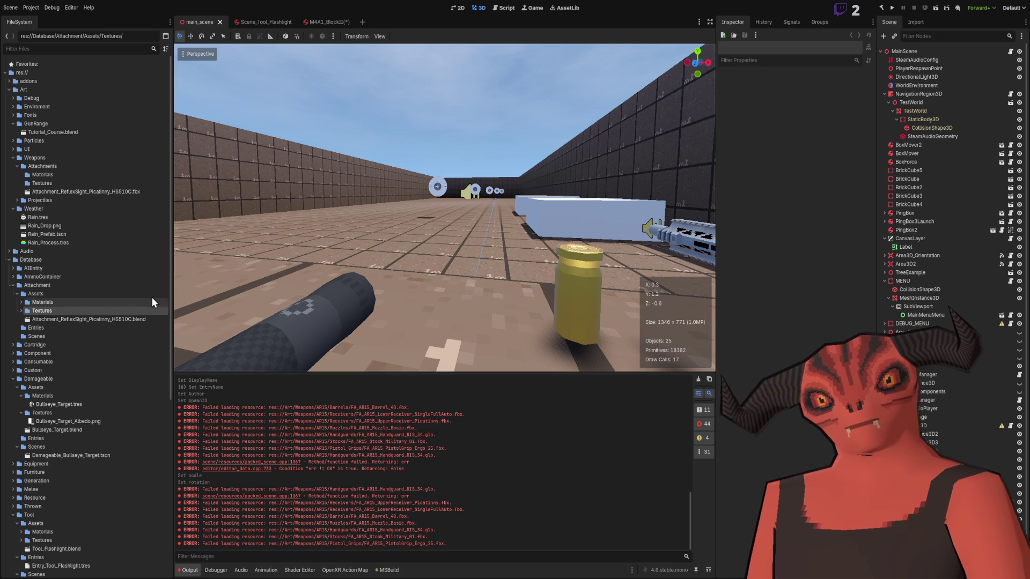
# Step: Expand the new Textures and Materials folders and select the reflex sight .blend file
pyautogui.click(21, 311)
pyautogui.click(21, 302)
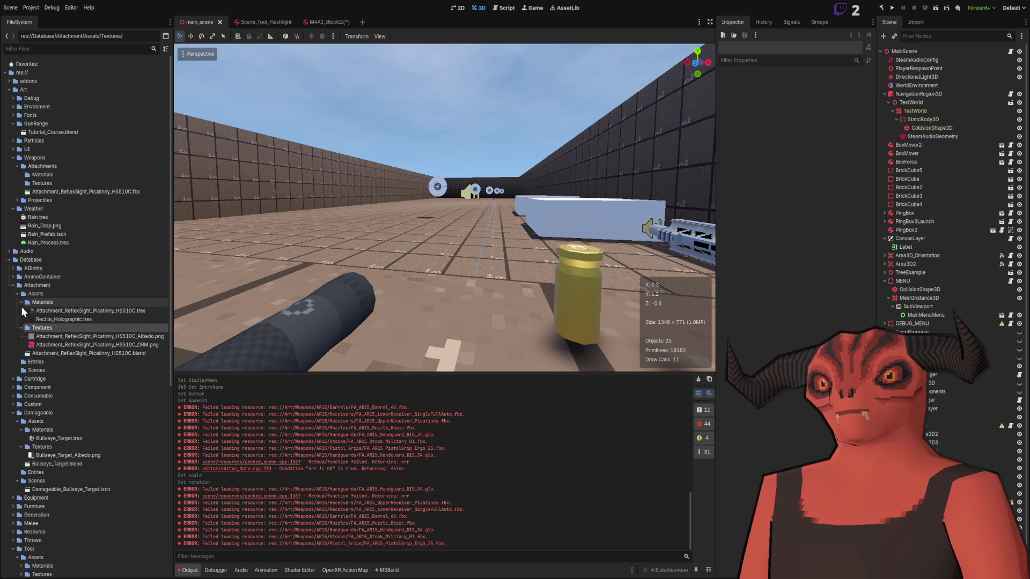
pyautogui.moveTo(61, 193); pyautogui.dragTo(89, 347)
pyautogui.click(90, 353)
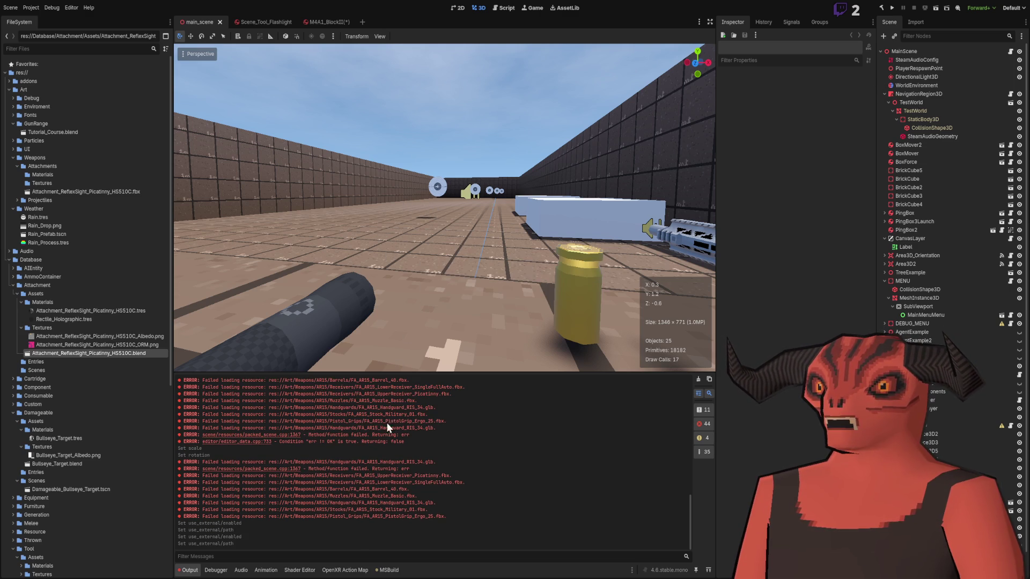
pyautogui.scroll(2, 179, 253)
# Step: Drop the reflex sight into main_scene, delete that node, and collapse the old Attachments folder
pyautogui.moveTo(141, 354); pyautogui.dragTo(418, 290)
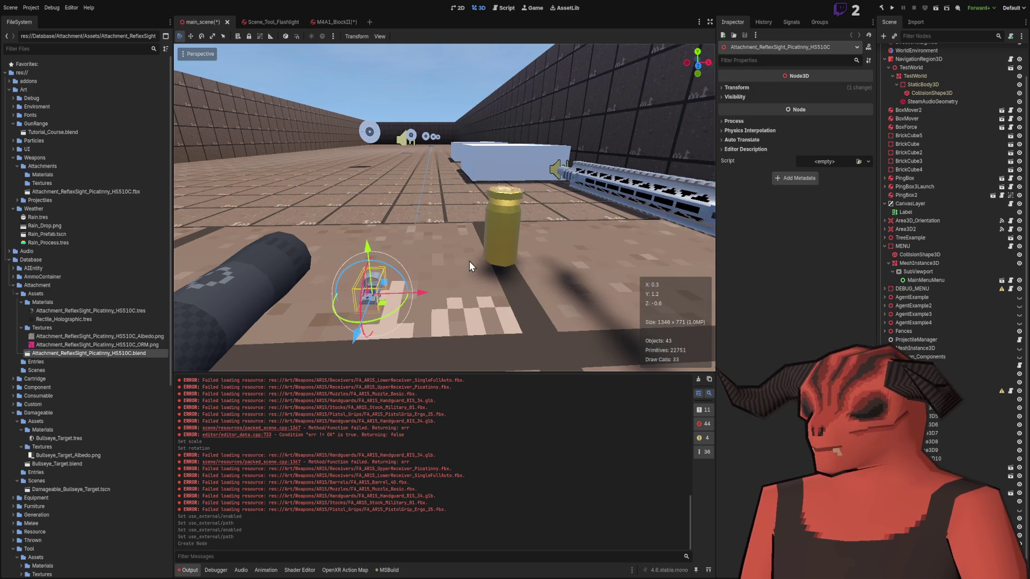
pyautogui.press('Delete')
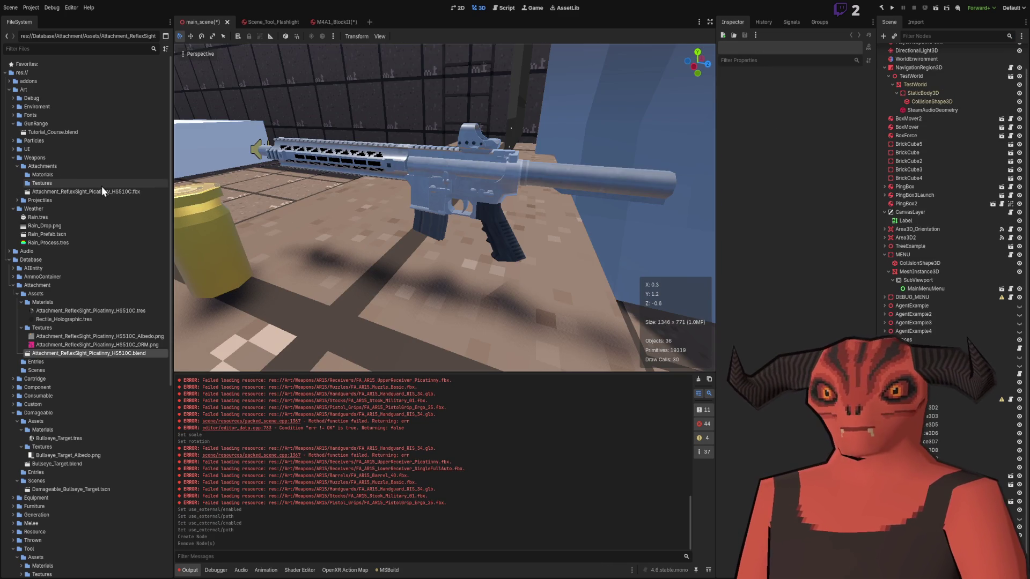
pyautogui.click(66, 169)
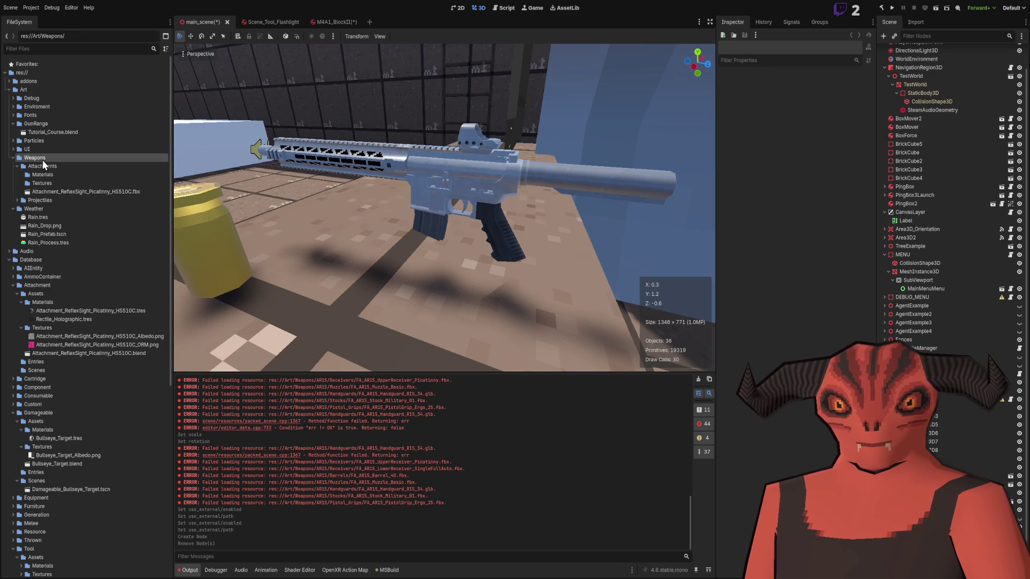
pyautogui.click(16, 166)
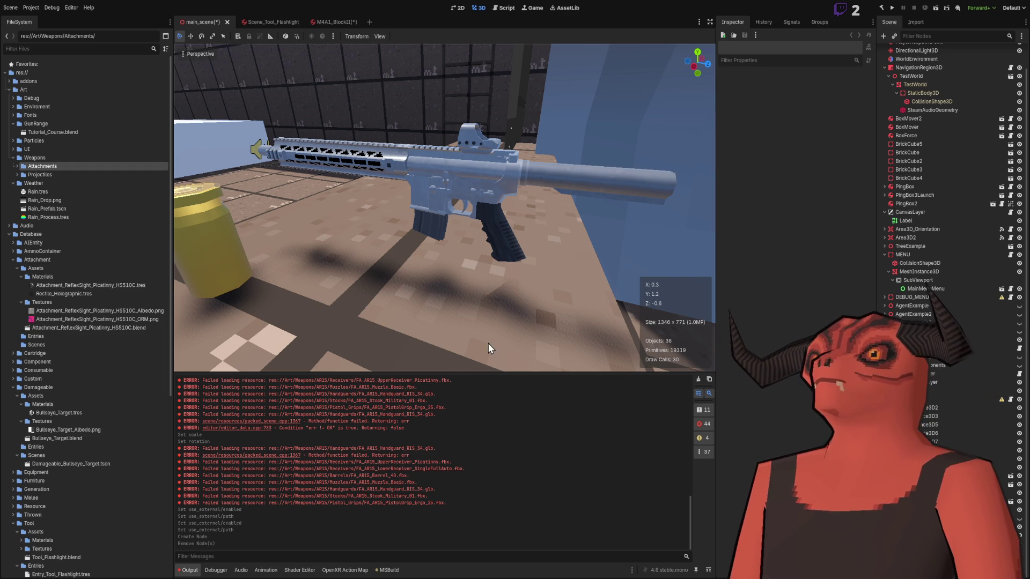
# Step: Close the M4A1_BlockII scene tab and scroll the FileSystem toward Prototype Scenes
pyautogui.click(330, 24)
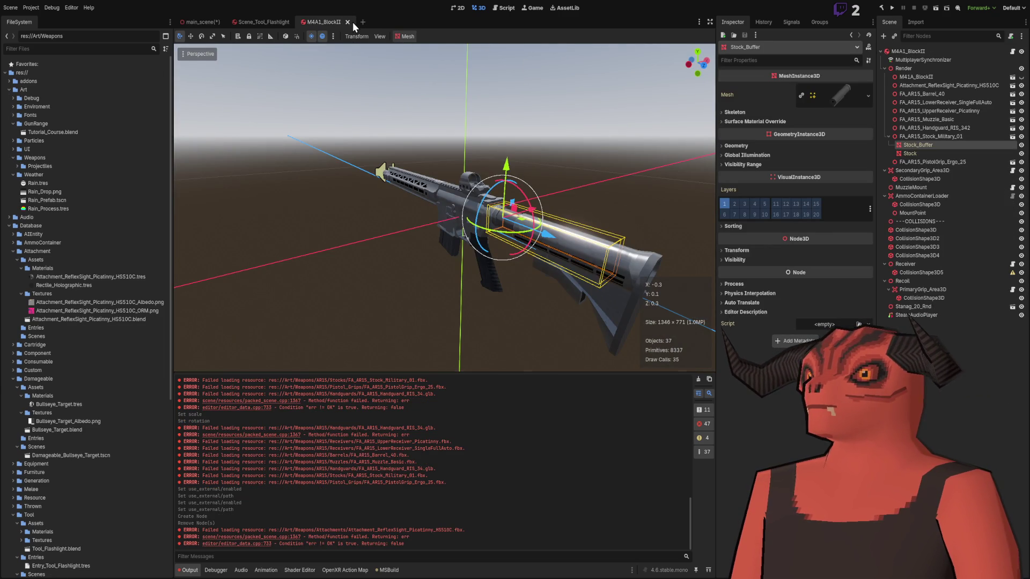
pyautogui.click(348, 22)
pyautogui.scroll(-10, 155, 258)
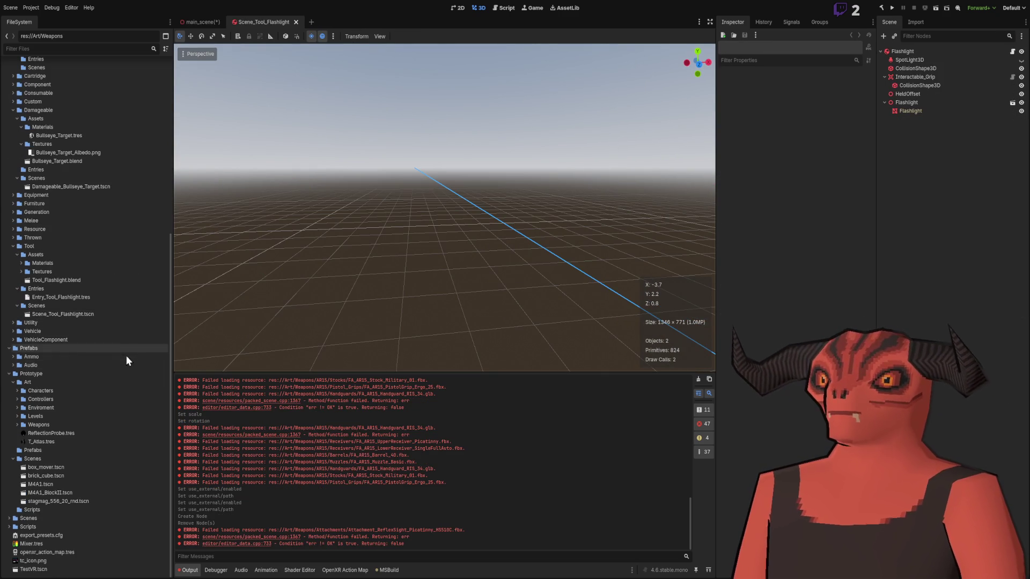
# Step: Open M4A1_BlockII.tscn and set the Stock's Rotation Z to 0 and its Scale back to 1
pyautogui.click(64, 492)
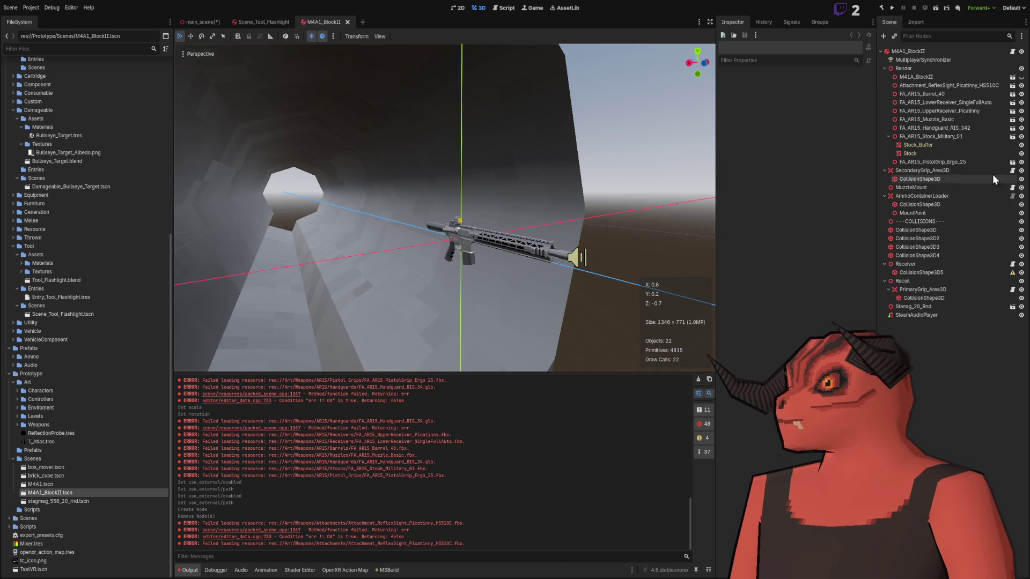
pyautogui.click(954, 153)
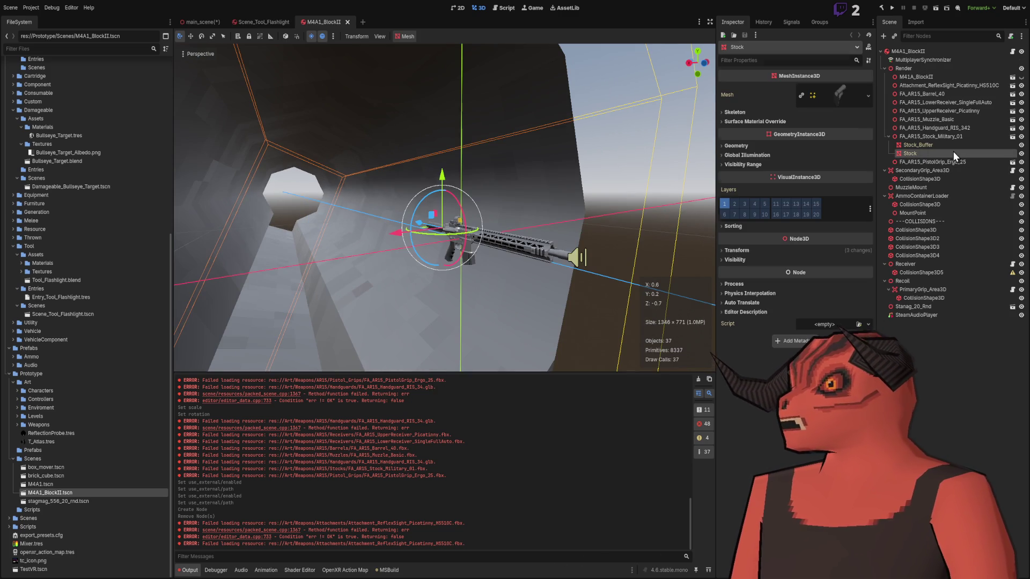
pyautogui.click(755, 250)
pyautogui.click(860, 296)
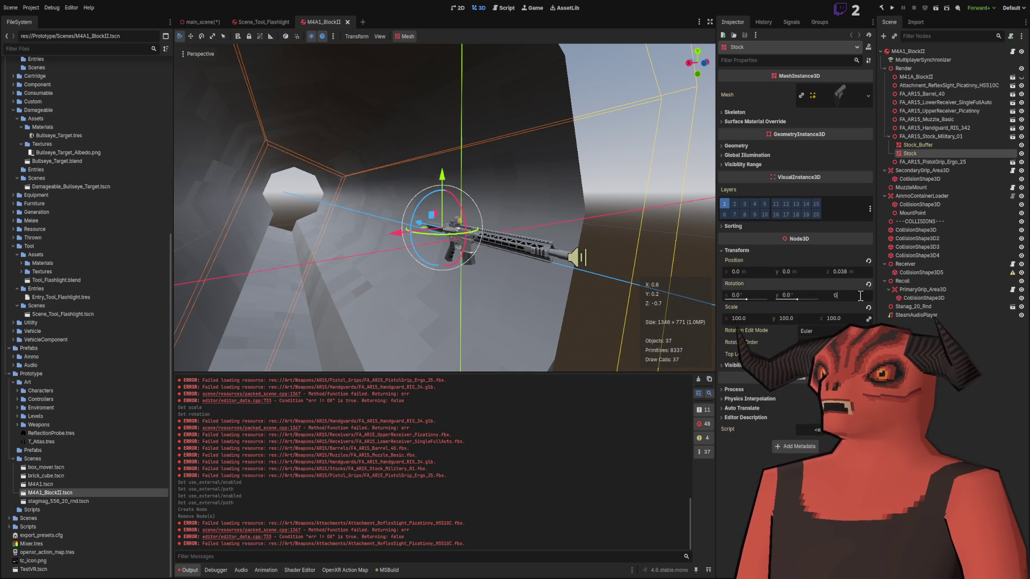
pyautogui.write('.0')
pyautogui.press('Return')
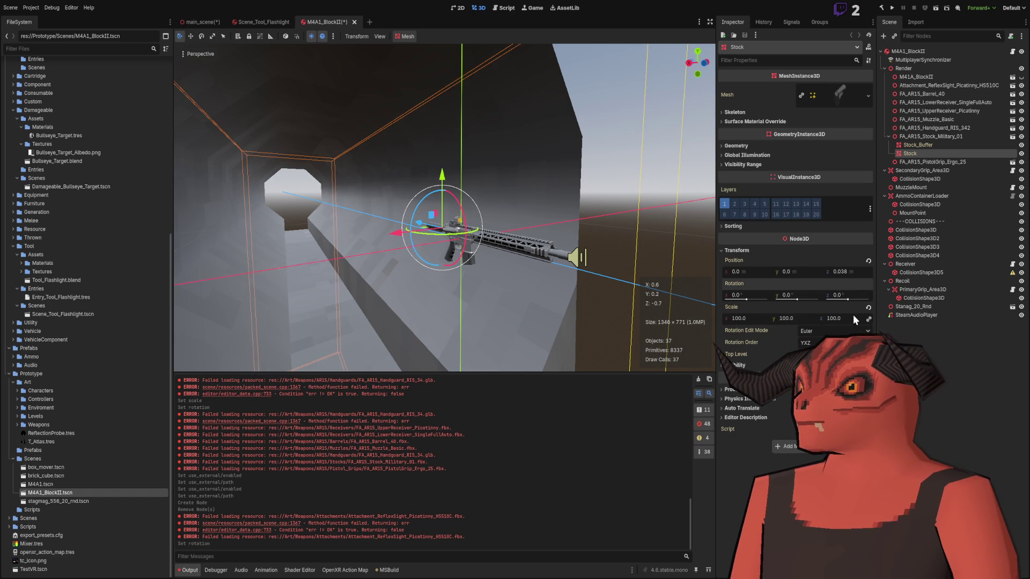
pyautogui.click(868, 308)
# Step: Frame the stock and fly the camera around the rifle to inspect the reflex sight
pyautogui.press('f')
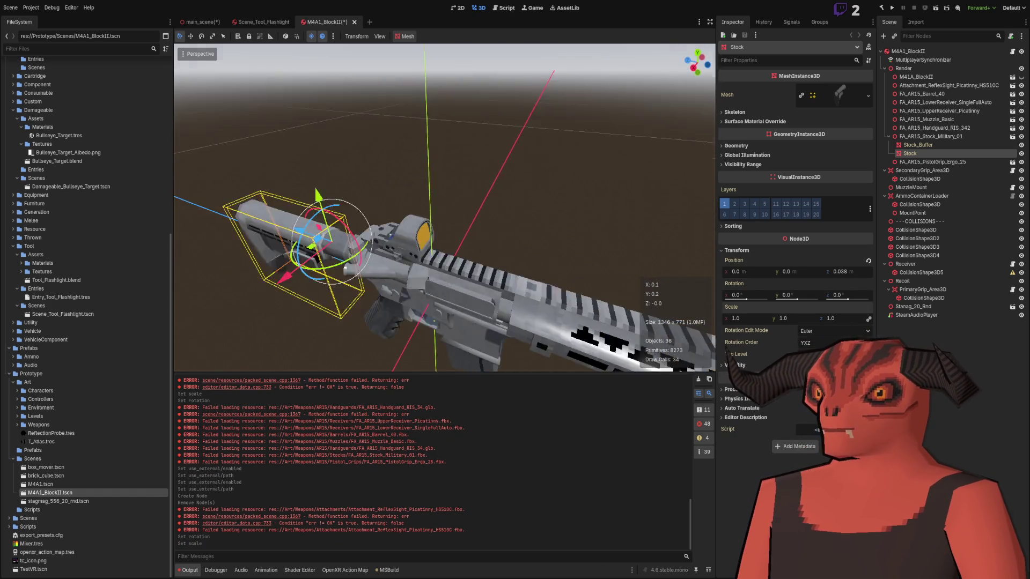
pyautogui.scroll(-5, 497, 246)
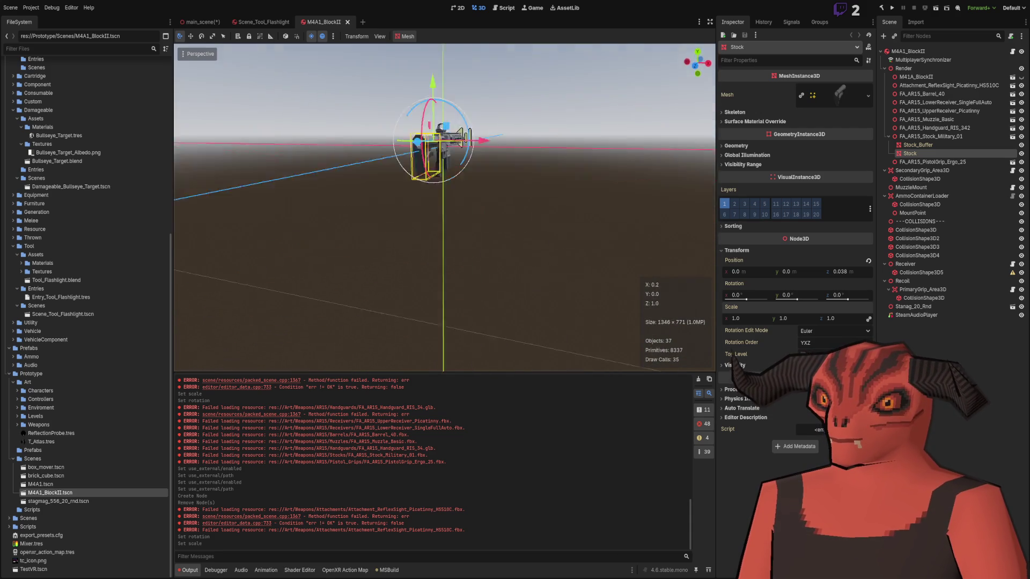
pyautogui.scroll(-2, 445, 207)
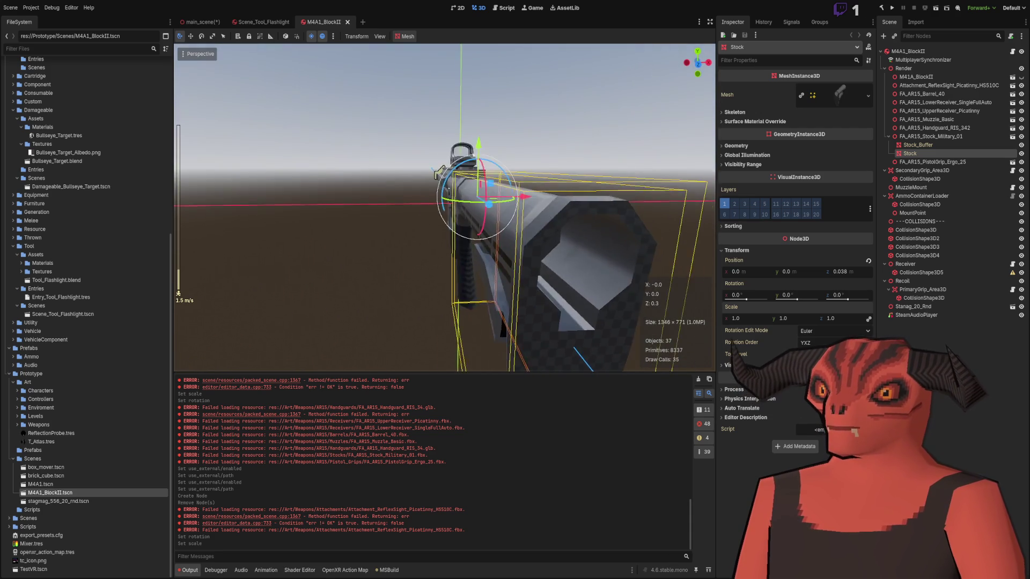
pyautogui.press('w')
pyautogui.press('w')
pyautogui.press('a')
pyautogui.press('d')
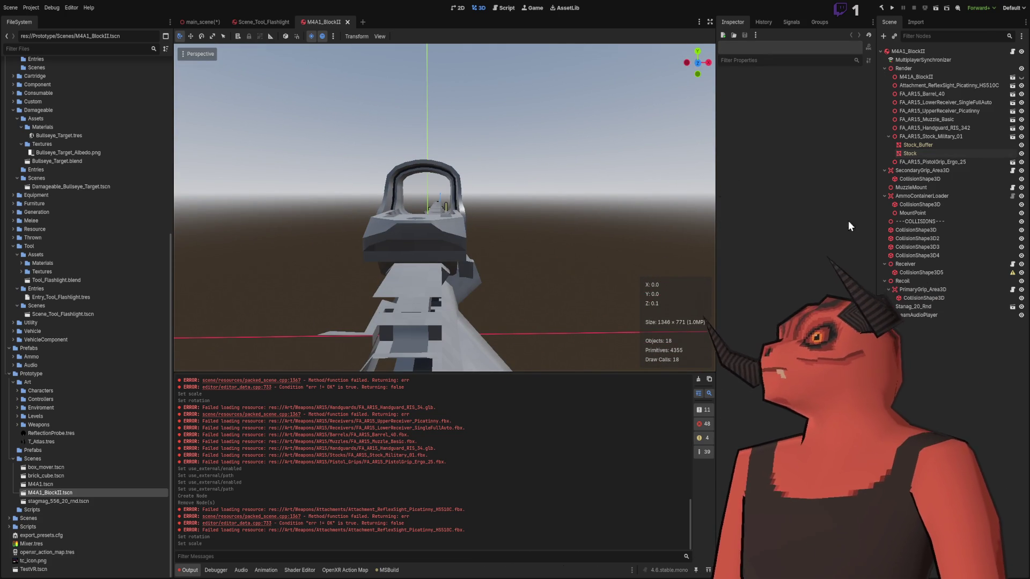
# Step: Select Attachment_ReflexSight, test-rotate it, then undo to keep its original orientation
pyautogui.click(921, 86)
pyautogui.press('a')
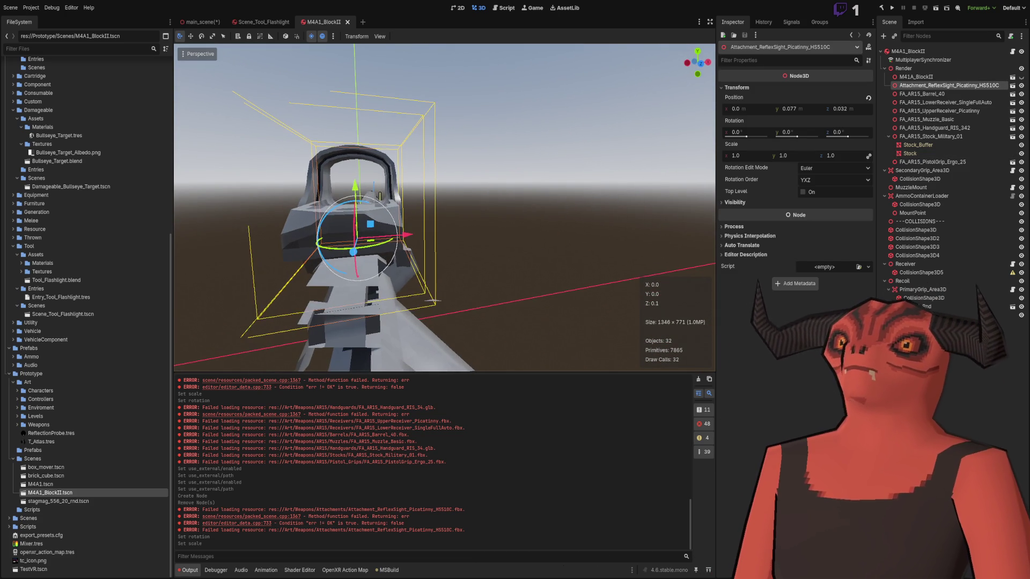
pyautogui.press('a')
pyautogui.scroll(-2, 444, 207)
pyautogui.scroll(-2, 445, 208)
pyautogui.press('d')
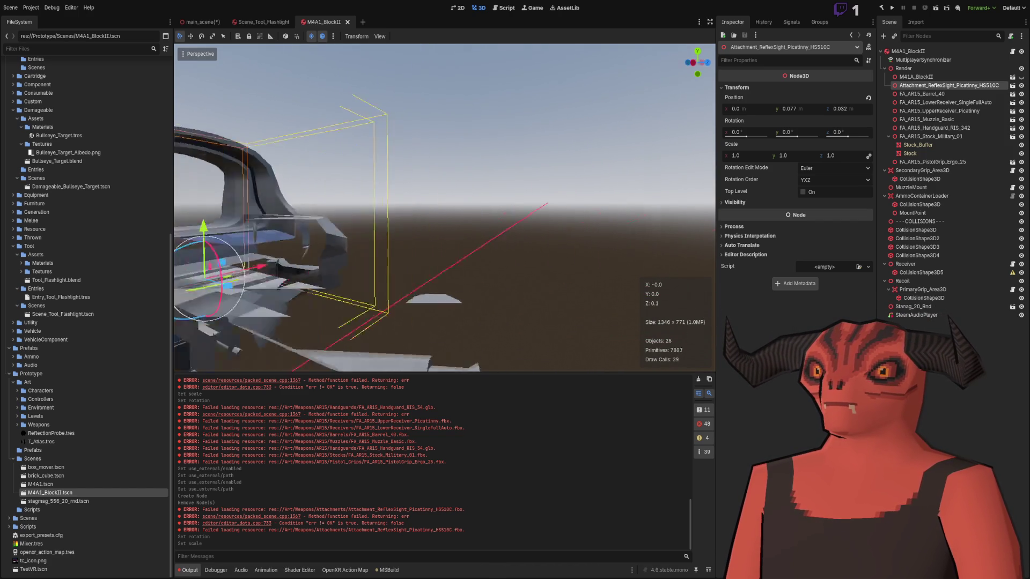
pyautogui.moveTo(461, 256)
pyautogui.mouseDown()
pyautogui.moveTo(438, 257)
pyautogui.moveTo(465, 256)
pyautogui.mouseUp()
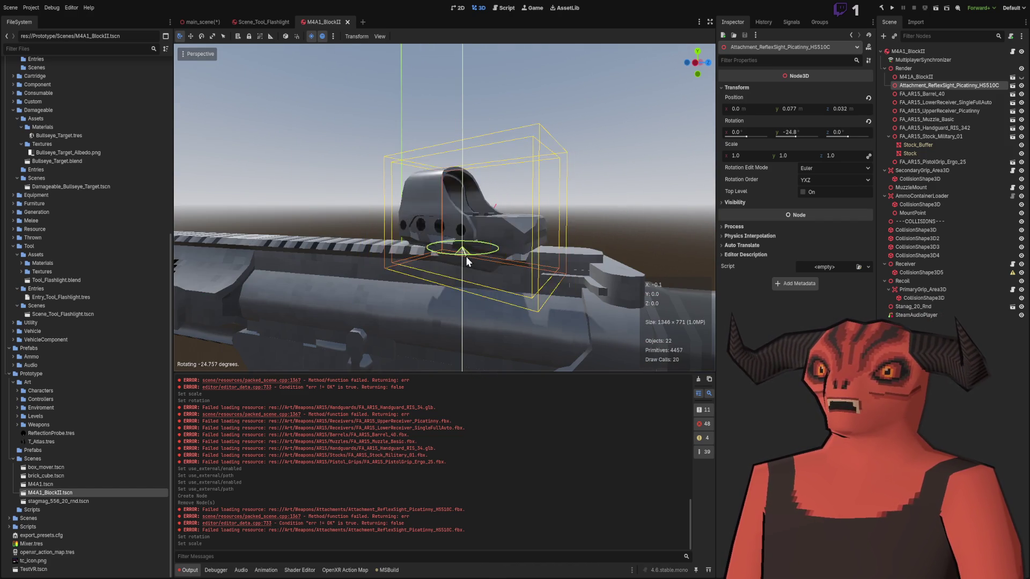
pyautogui.hotkey('ctrl', 'z')
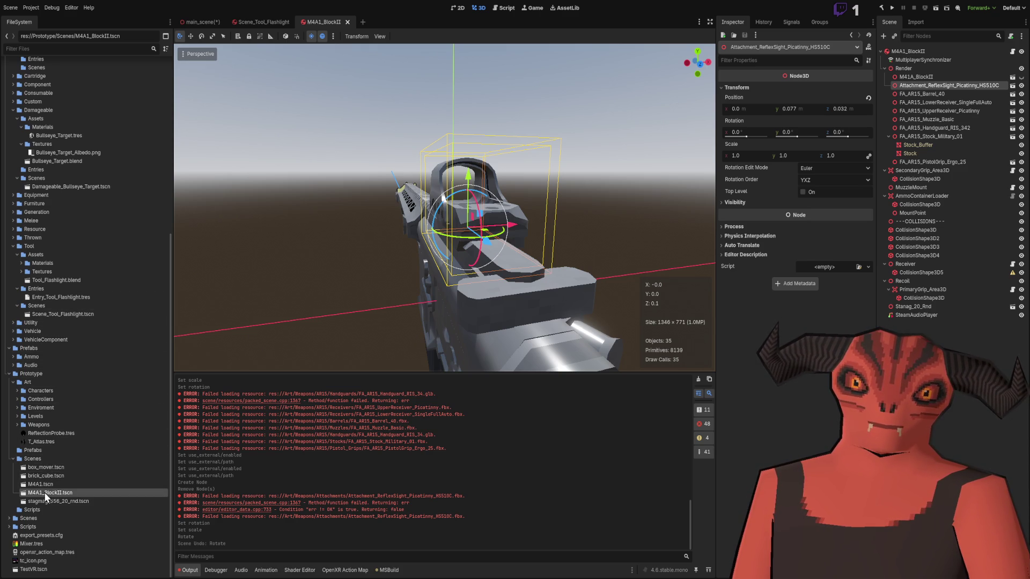
# Step: Collapse the Prototype scenes, Textures and Materials folders, then switch to Blender
pyautogui.click(13, 459)
pyautogui.scroll(5, 44, 323)
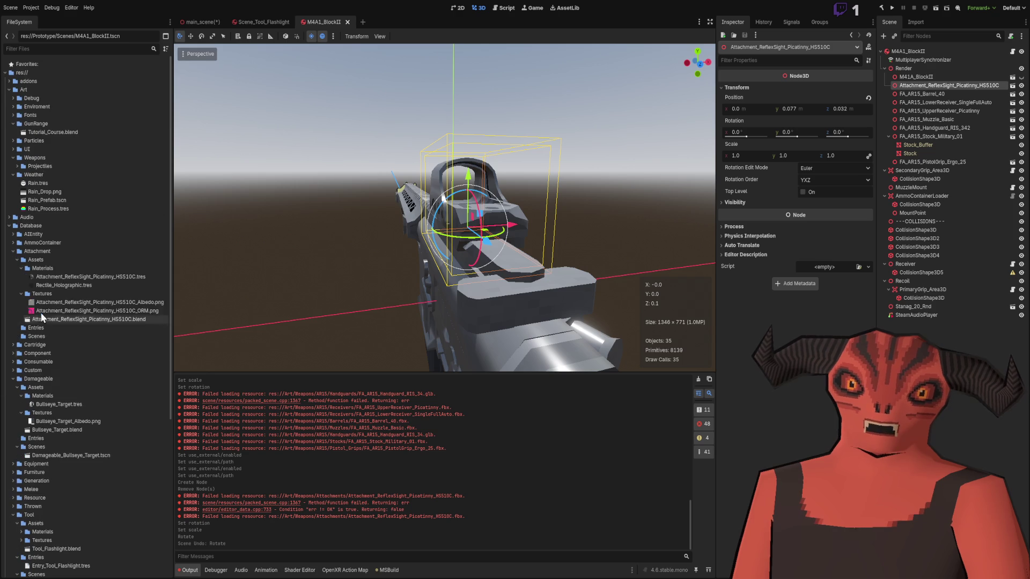
pyautogui.click(21, 294)
pyautogui.click(23, 276)
pyautogui.click(20, 269)
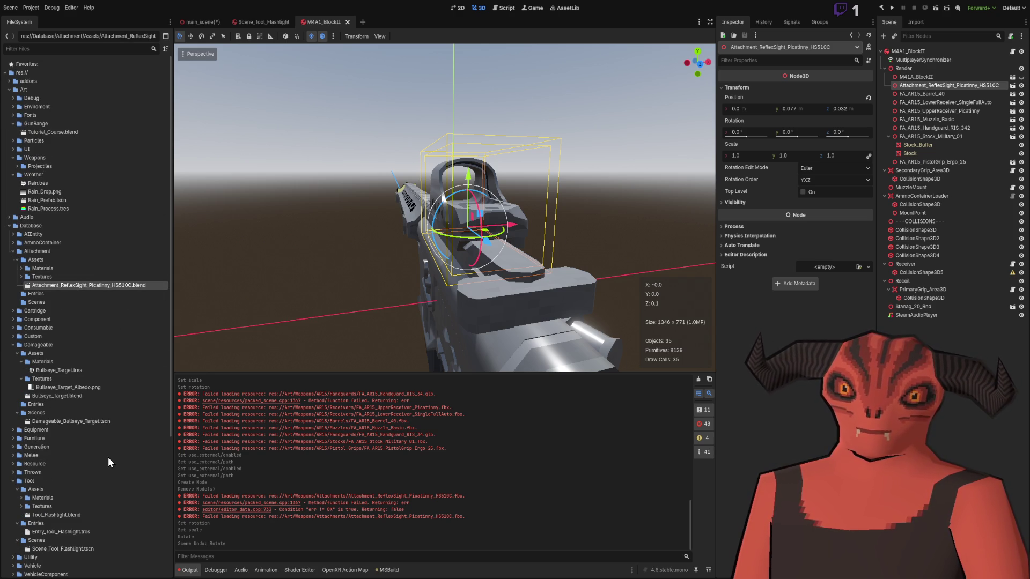
pyautogui.hotkey('alt', 'Tab')
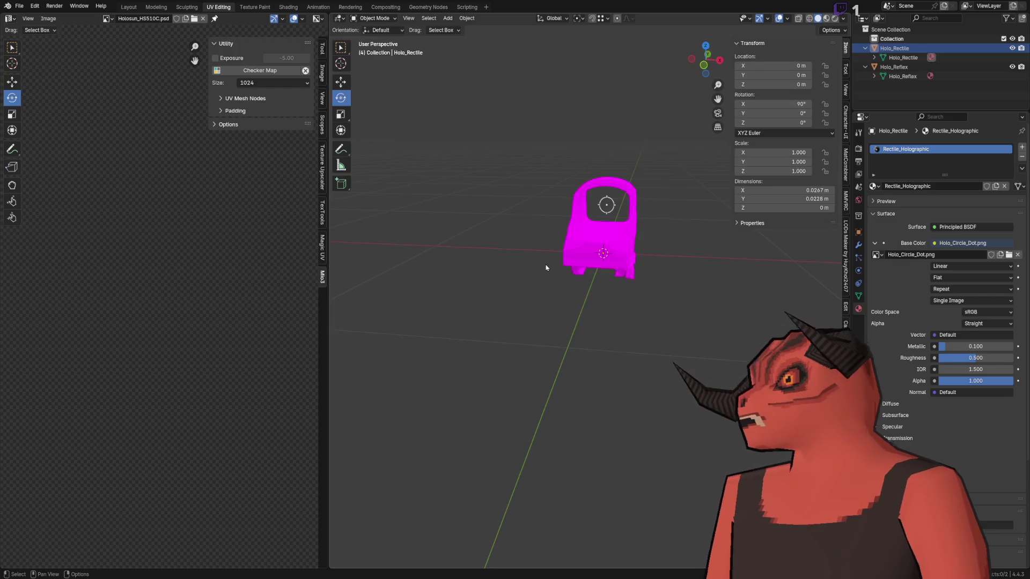
# Step: Frame the reflex sight in Blender's viewport and select the Holo_Reflex body
pyautogui.press('a')
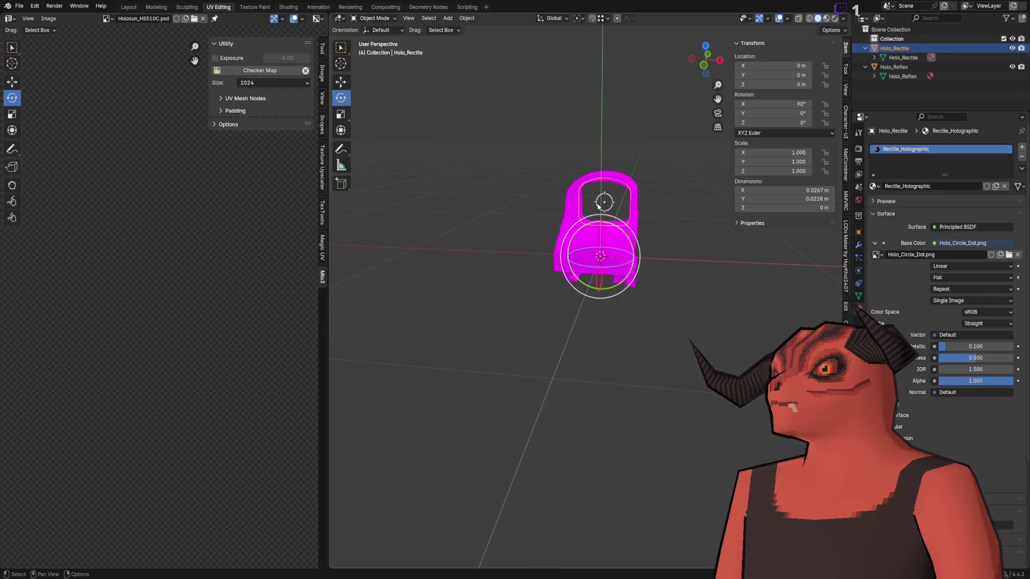
pyautogui.press('KP_Decimal')
pyautogui.hotkey('alt', 'a')
pyautogui.moveTo(510, 244); pyautogui.dragTo(538, 346)
pyautogui.click(538, 347)
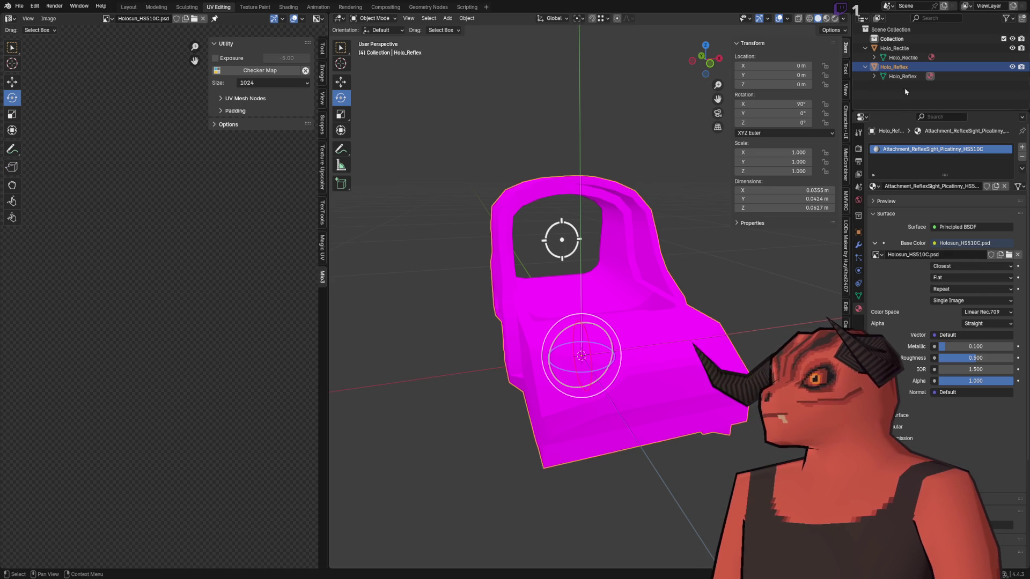
# Step: Apply Holo_Rectile's rotation to its mesh, save the Blender file, and return to Godot
pyautogui.click(894, 49)
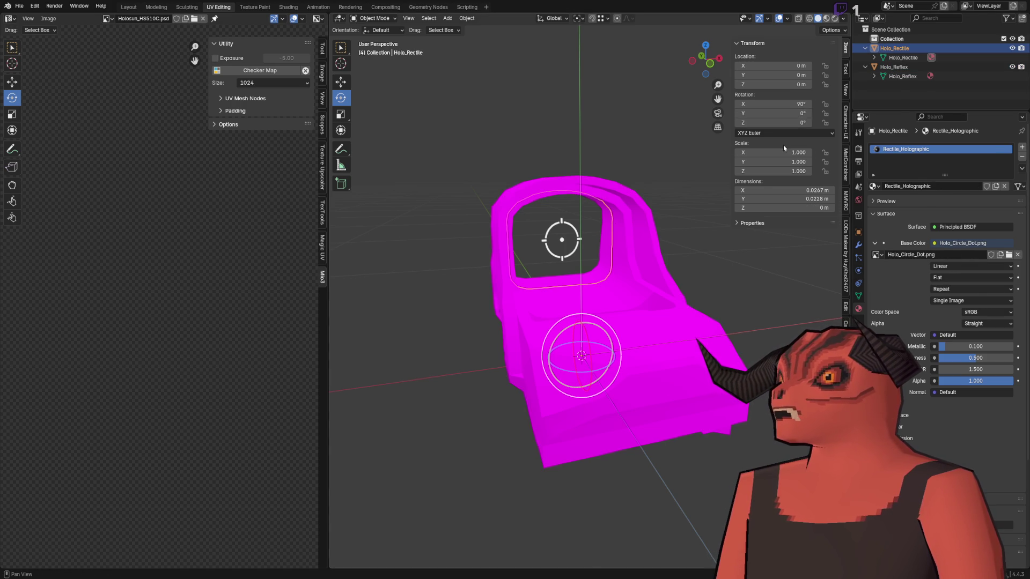
pyautogui.hscroll(3, 590, 91)
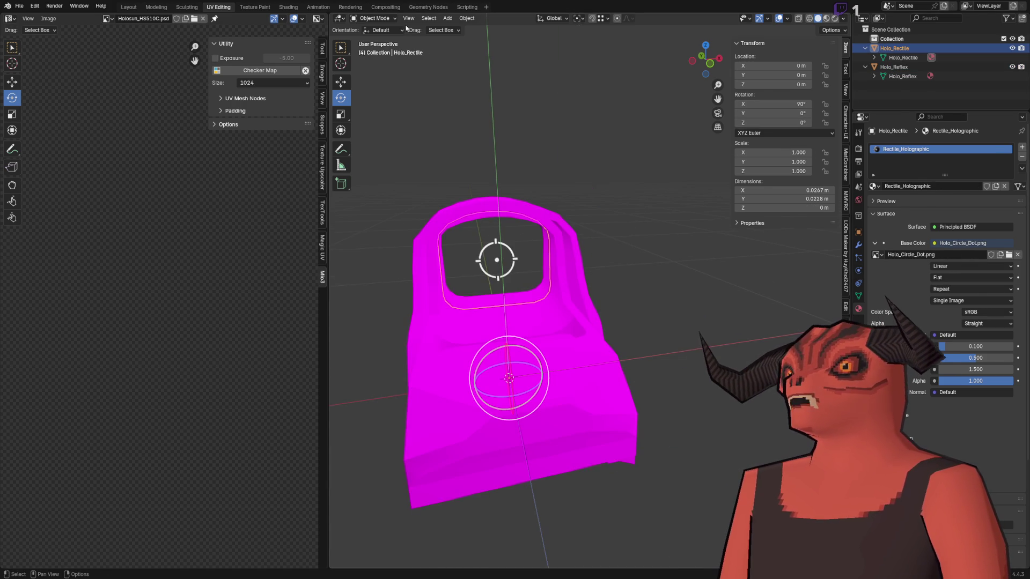
pyautogui.click(468, 18)
pyautogui.moveTo(523, 76)
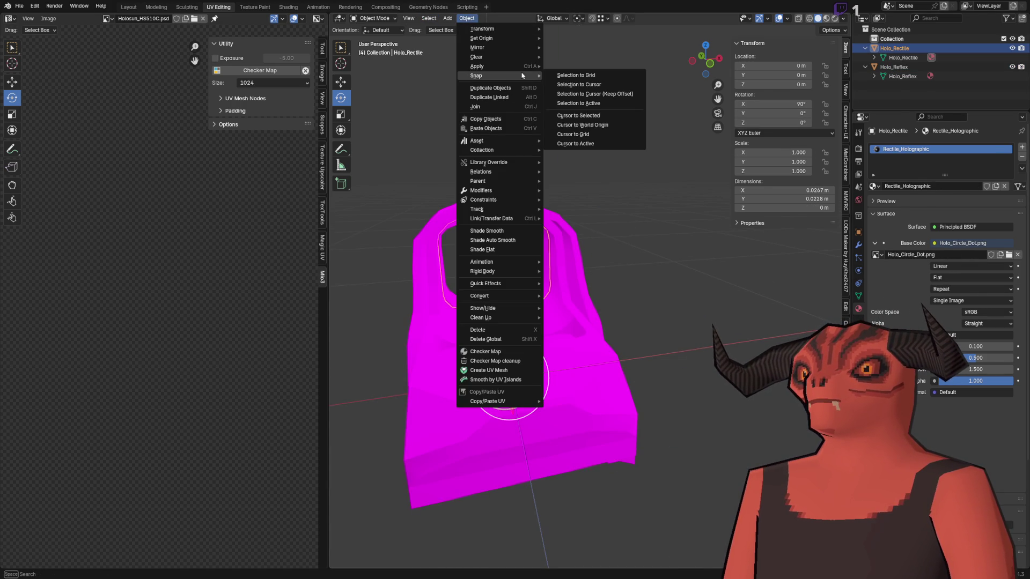
pyautogui.click(574, 91)
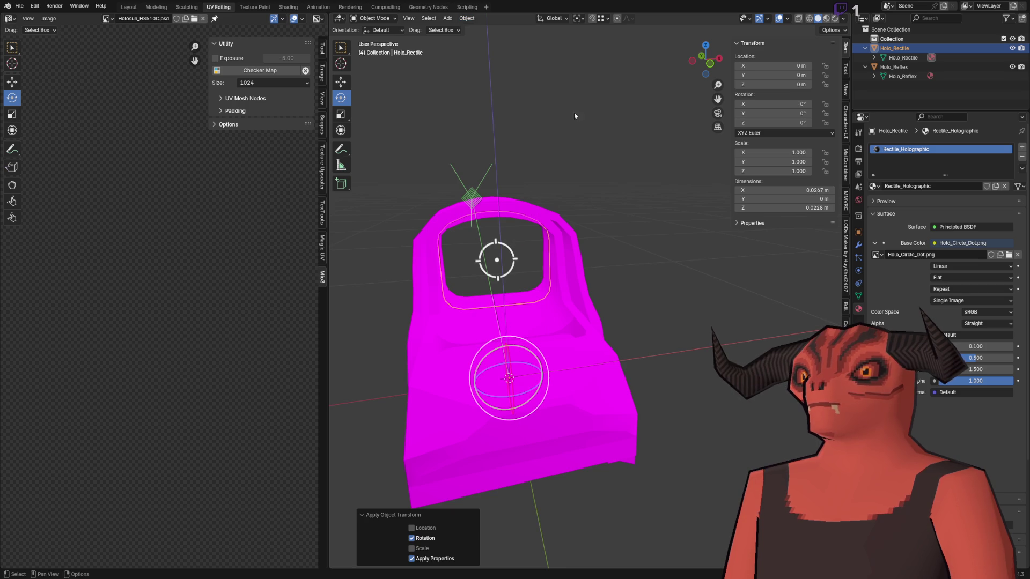
pyautogui.hotkey('ctrl', 's')
pyautogui.hotkey('alt', 'Tab')
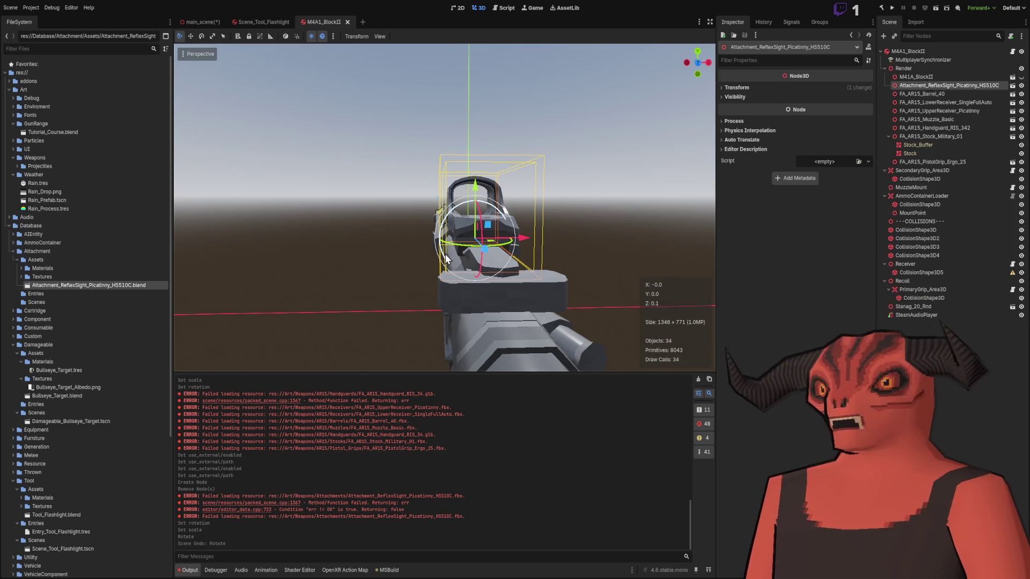
# Step: Close the M4A1_BlockII and Scene_Tool_Flashlight tabs, checking the sight-equipped rifle in main_scene
pyautogui.click(585, 86)
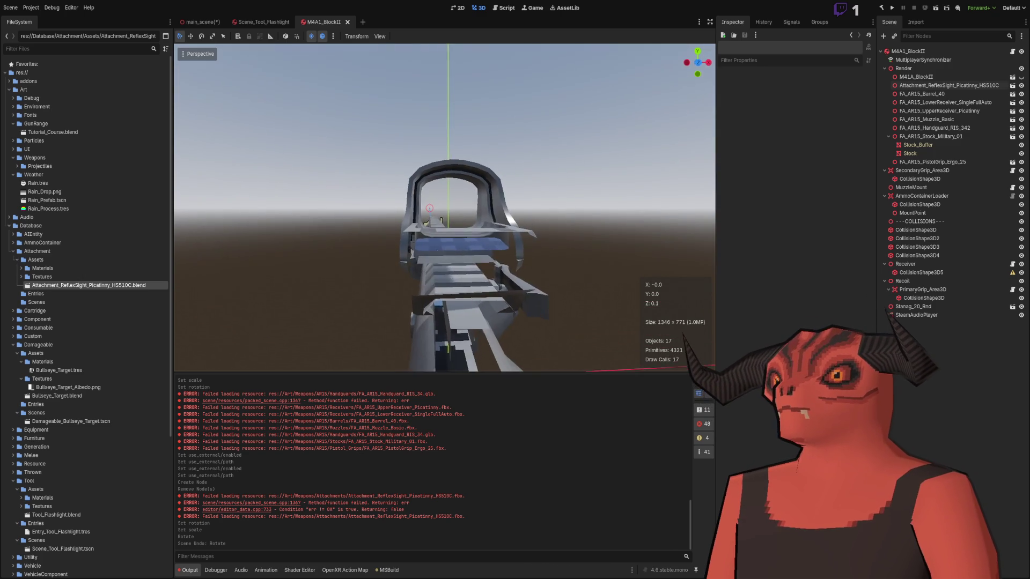
pyautogui.moveTo(445, 209); pyautogui.dragTo(596, 193)
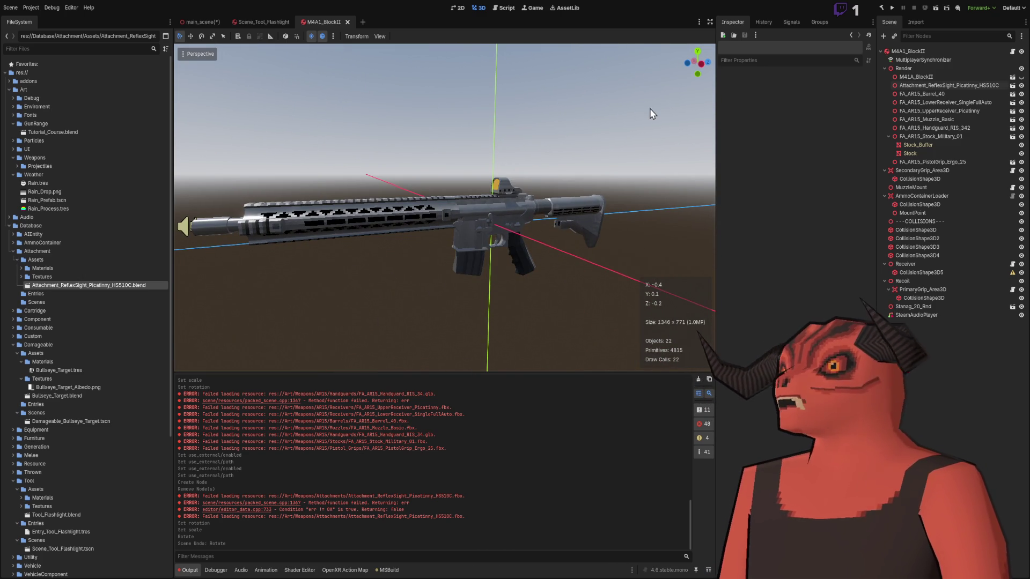
pyautogui.click(347, 22)
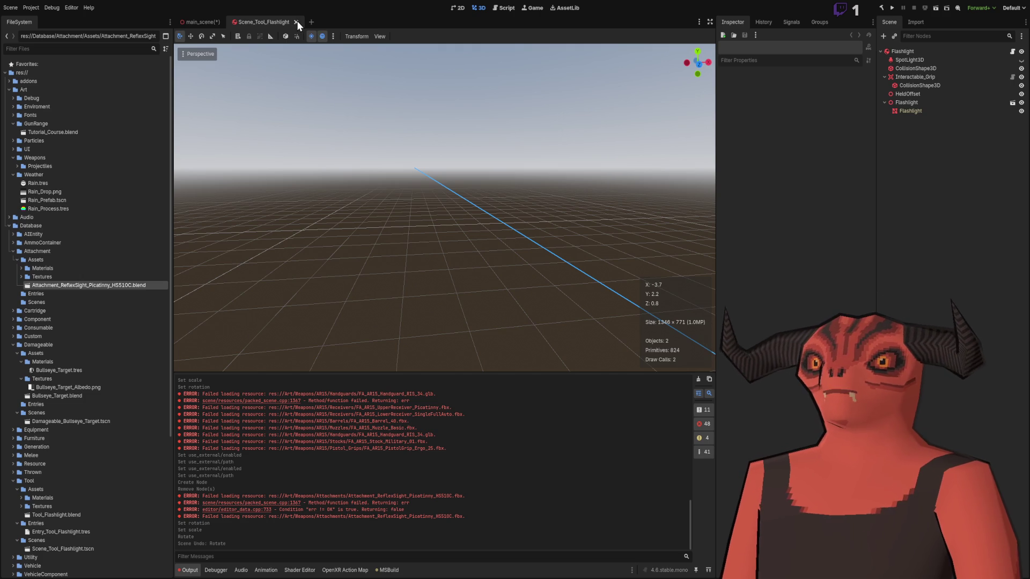
pyautogui.click(297, 21)
pyautogui.moveTo(333, 118)
pyautogui.mouseDown()
pyautogui.moveTo(381, 134)
pyautogui.moveTo(247, 147)
pyautogui.mouseUp()
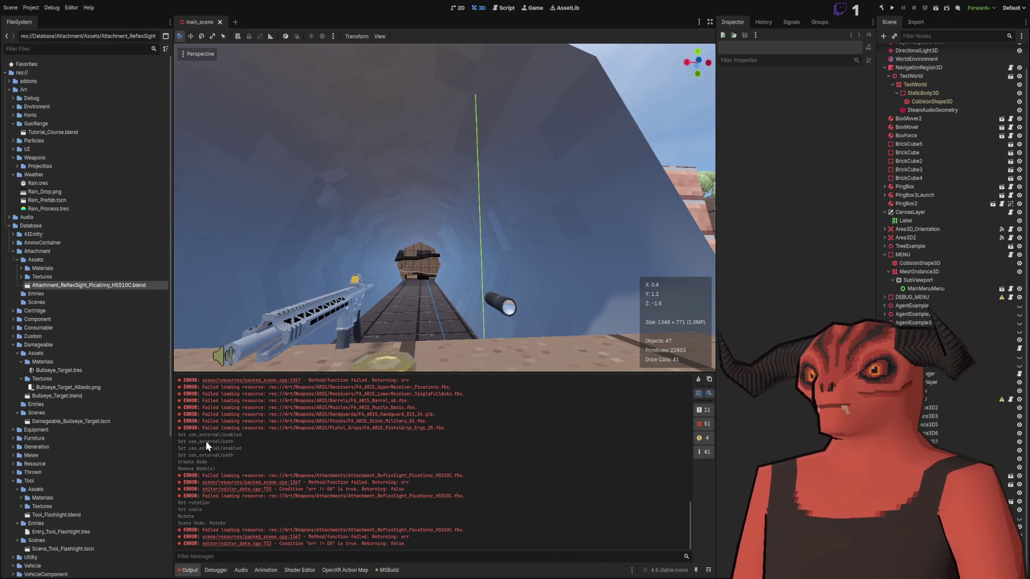
# Step: Select and deselect the rifle in main_scene, then orbit closer to it
pyautogui.scroll(-5, 120, 448)
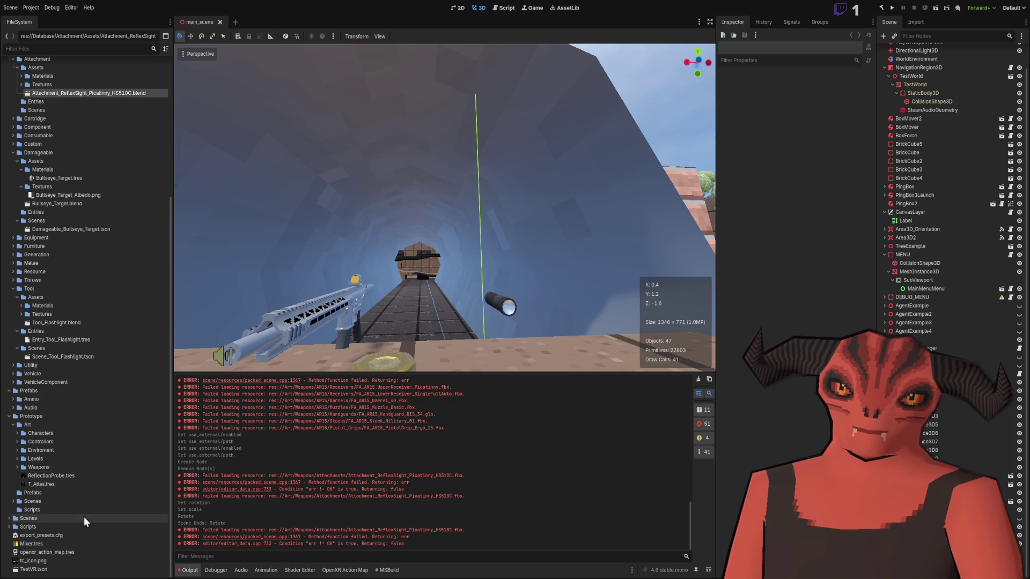
pyautogui.scroll(5, 78, 233)
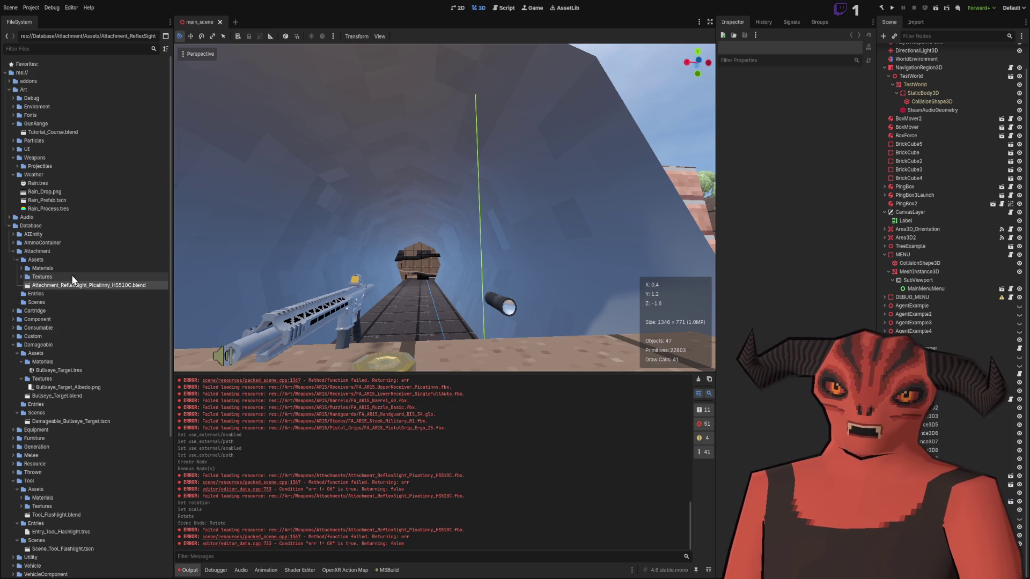
pyautogui.click(456, 131)
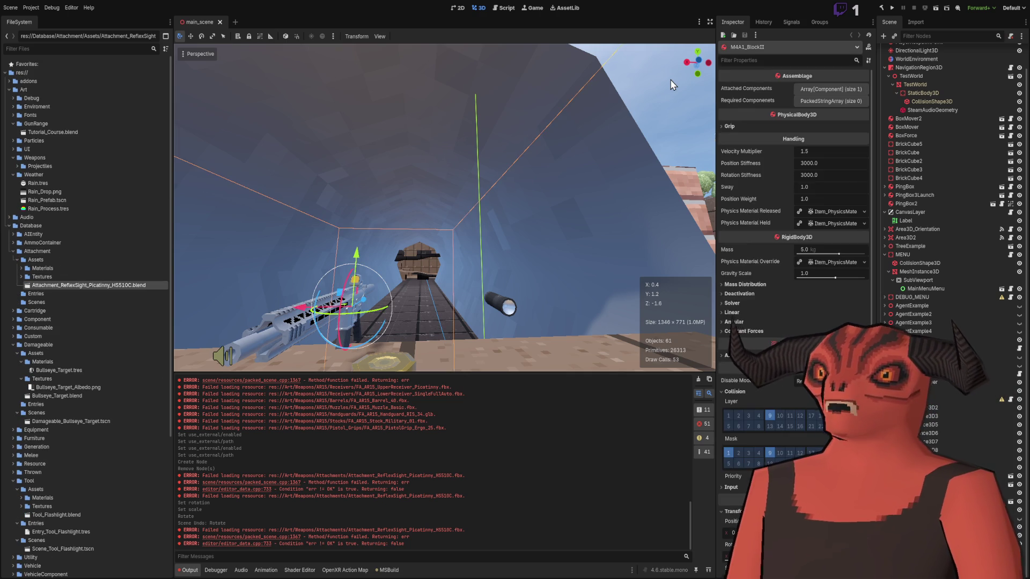
pyautogui.click(424, 142)
pyautogui.moveTo(589, 108)
pyautogui.mouseDown()
pyautogui.moveTo(504, 134)
pyautogui.moveTo(517, 285)
pyautogui.moveTo(416, 309)
pyautogui.moveTo(314, 186)
pyautogui.mouseUp()
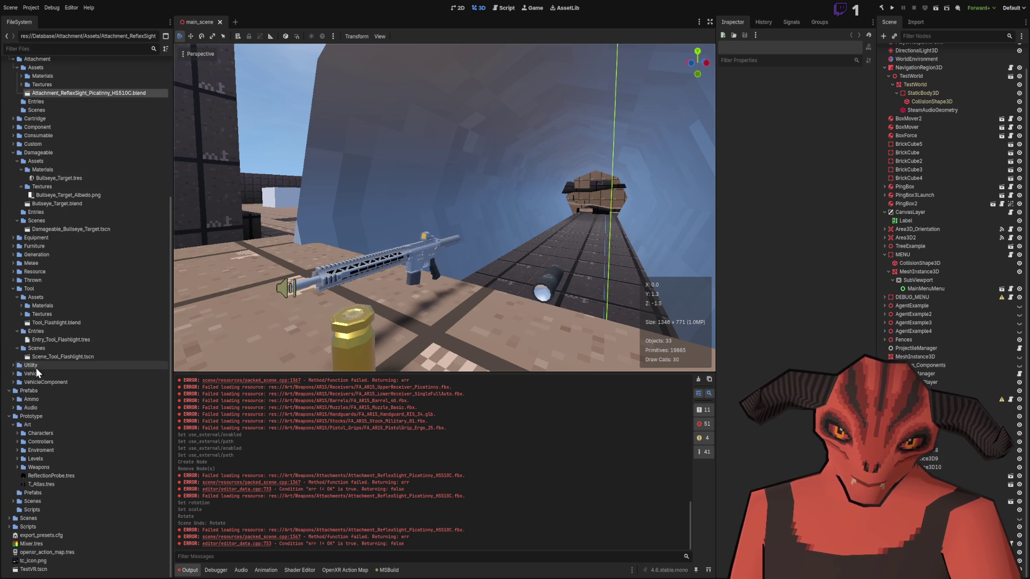
# Step: Collapse Attachment, expand Database > Component > AR15, and select FA_AR15_Stock_Military_01.blend
pyautogui.click(13, 251)
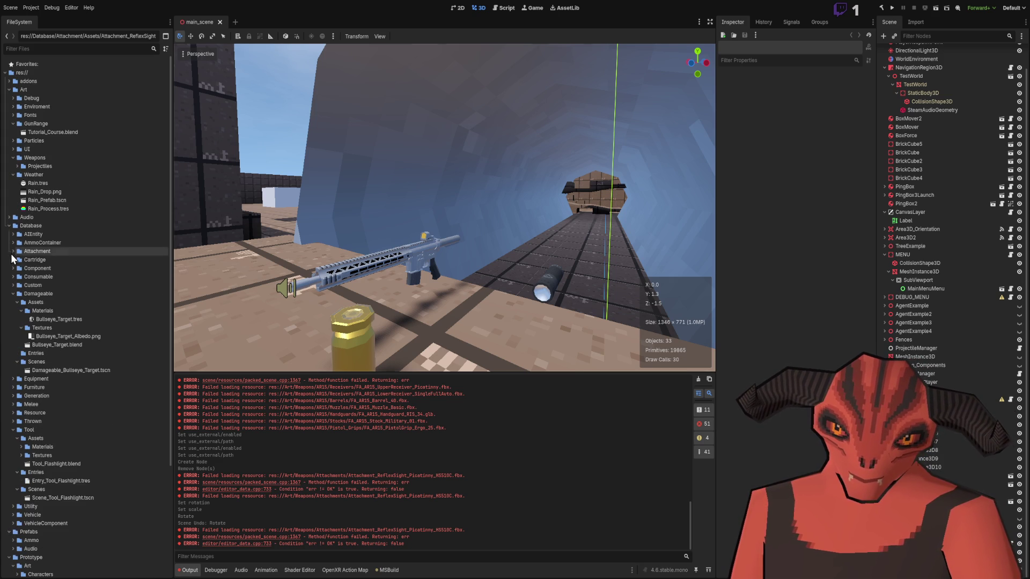
pyautogui.click(13, 268)
pyautogui.click(16, 277)
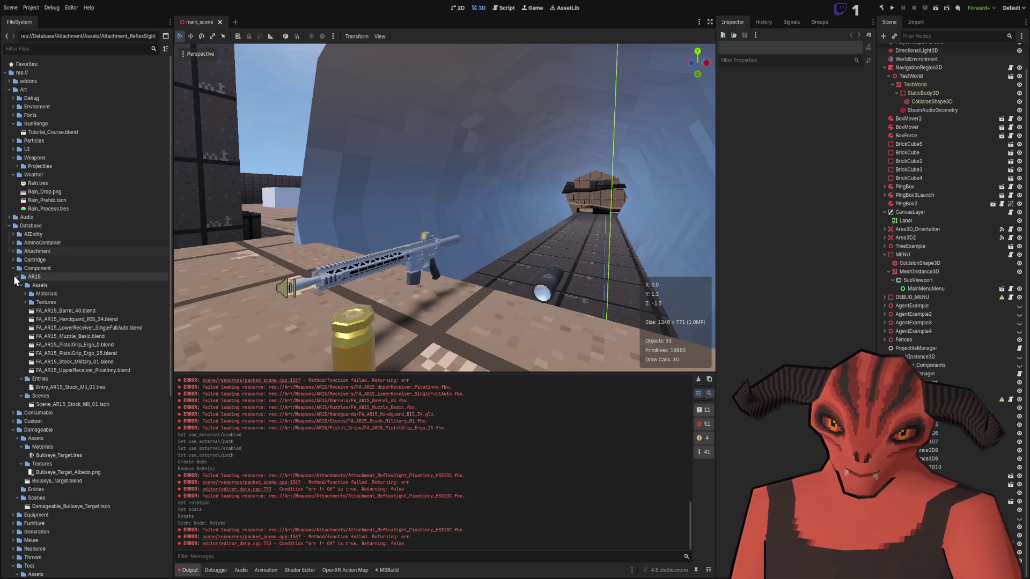
pyautogui.click(78, 360)
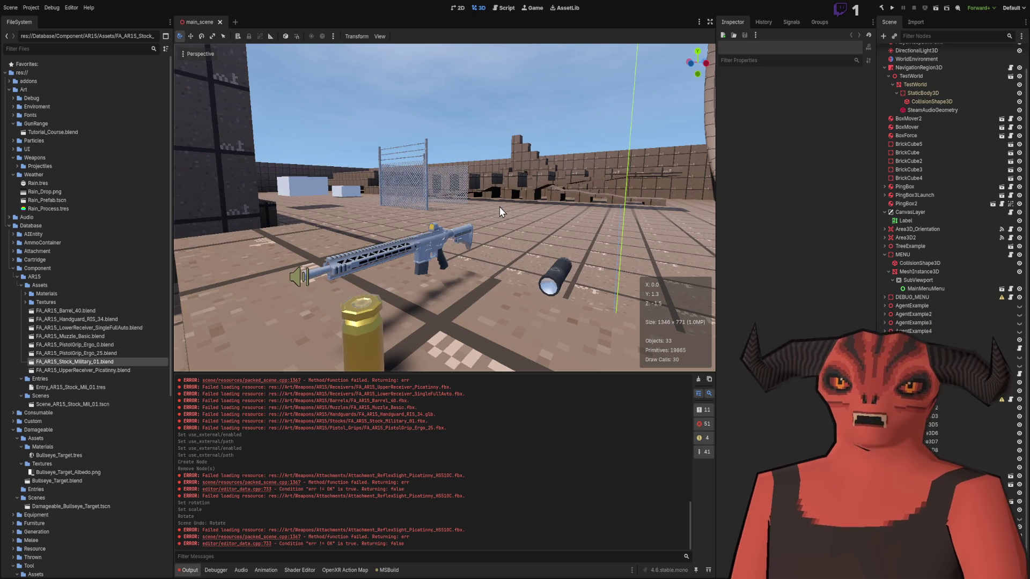
pyautogui.press('w')
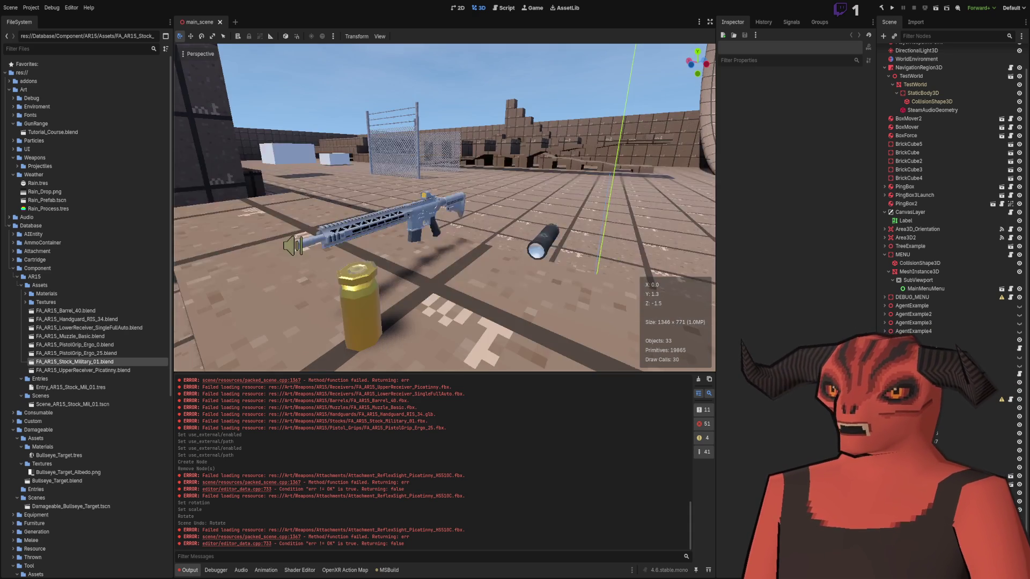
pyautogui.press('d')
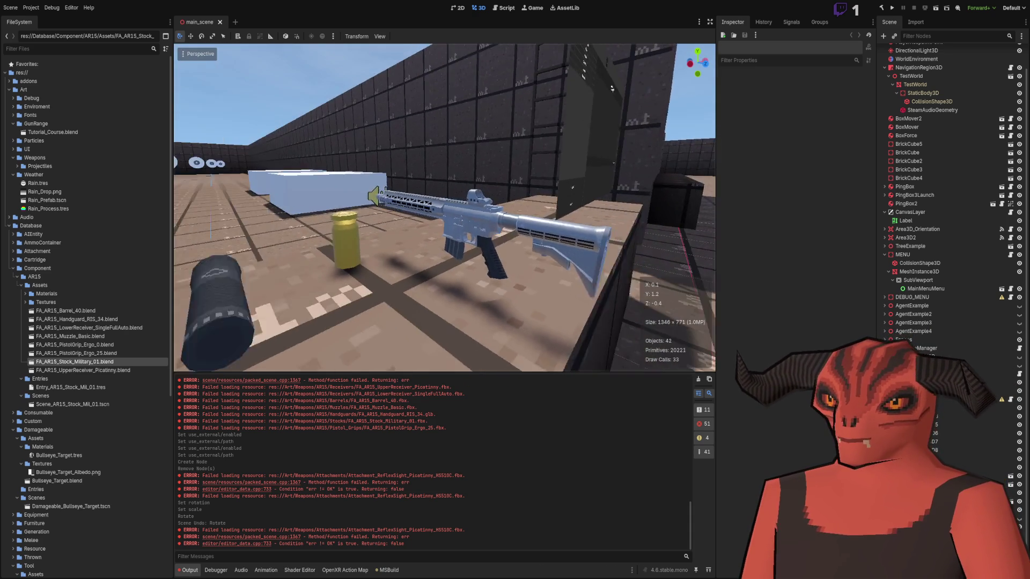
pyautogui.press('a')
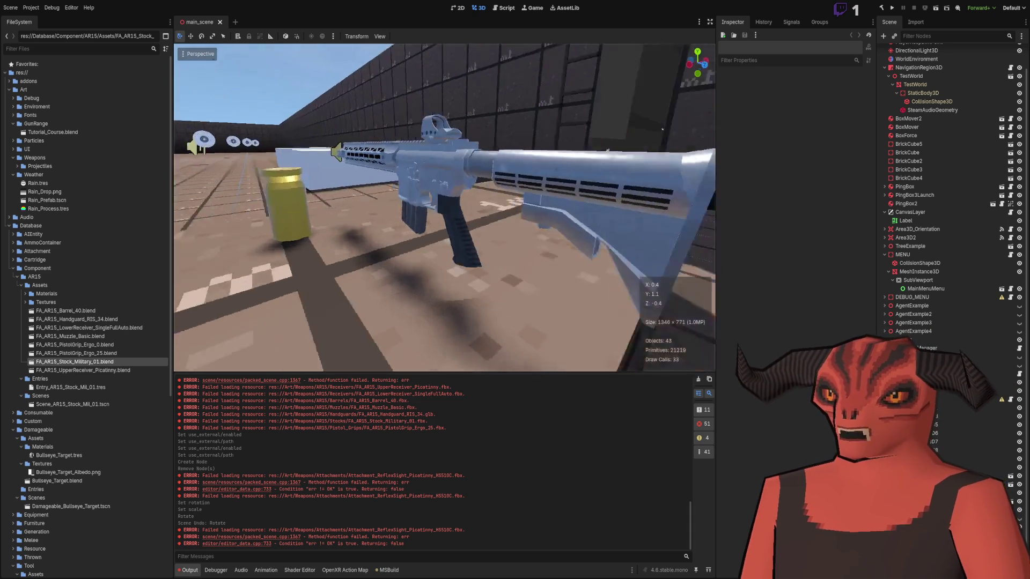
pyautogui.press('w')
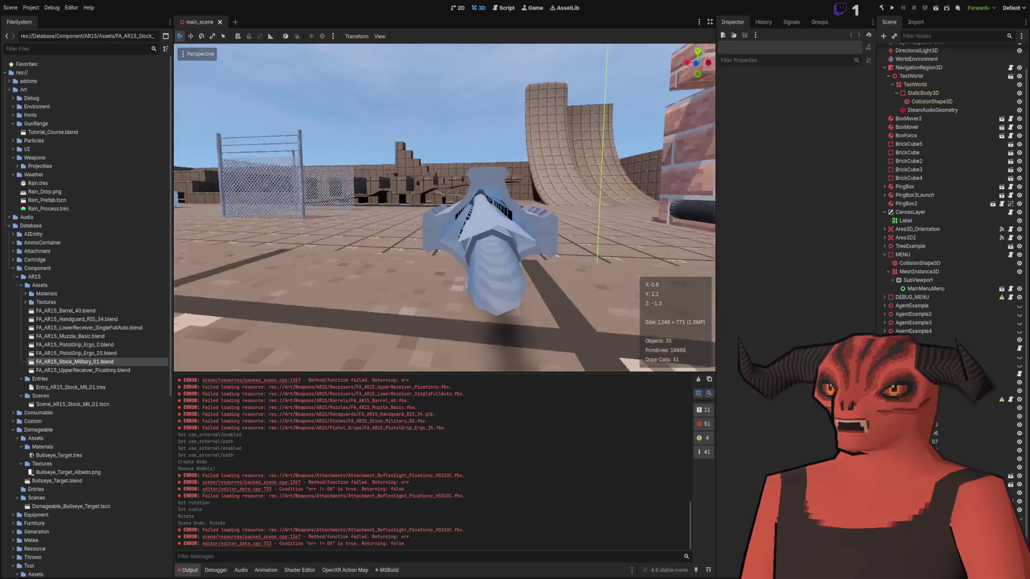
pyautogui.press('d')
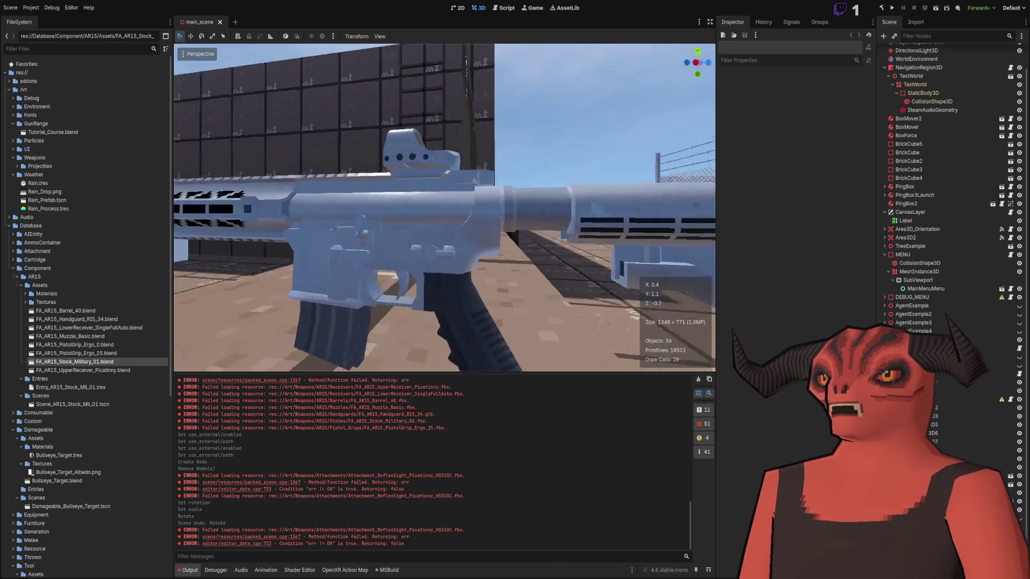
pyautogui.press('a')
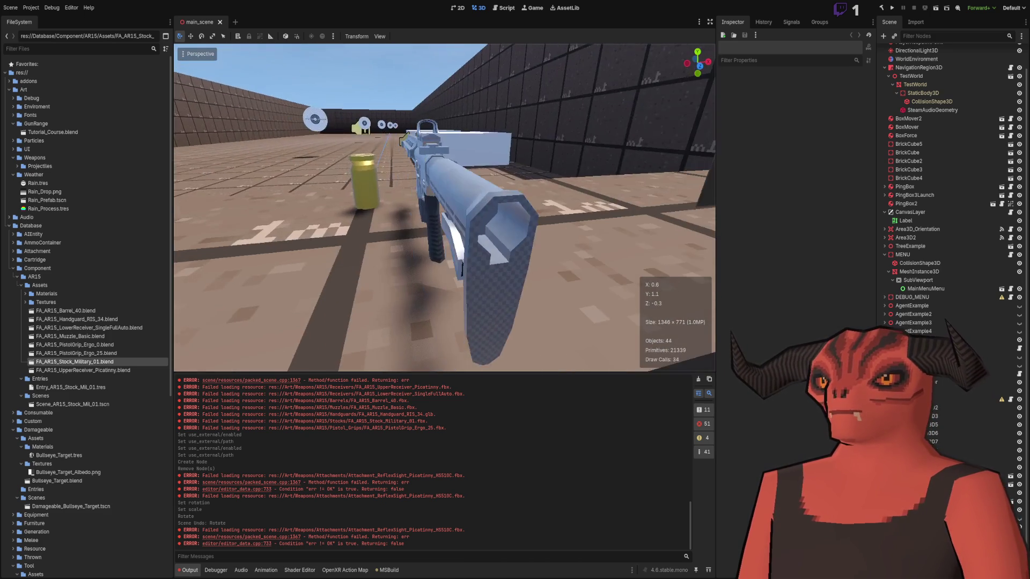
pyautogui.press('s')
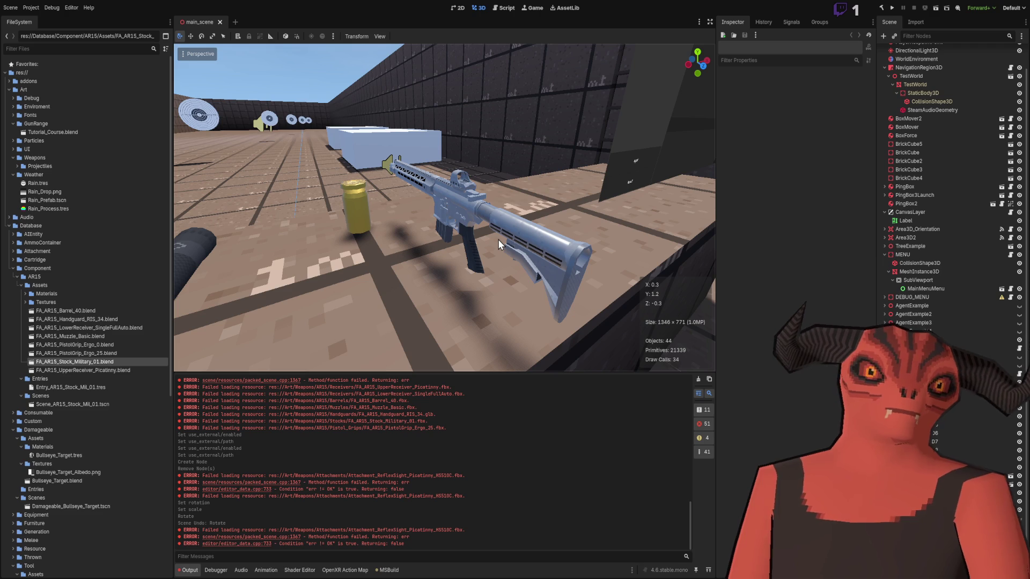
pyautogui.click(12, 269)
# Step: Collapse the Damageable, Database and GunRange folders, select TestVR.tscn, and expand Enviroment
pyautogui.click(13, 294)
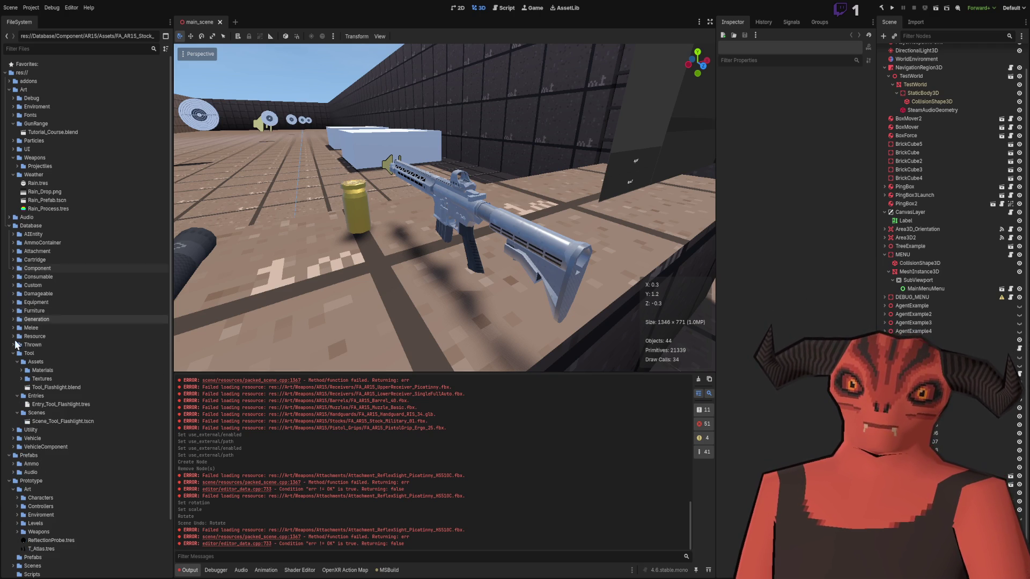
pyautogui.click(9, 226)
pyautogui.click(68, 413)
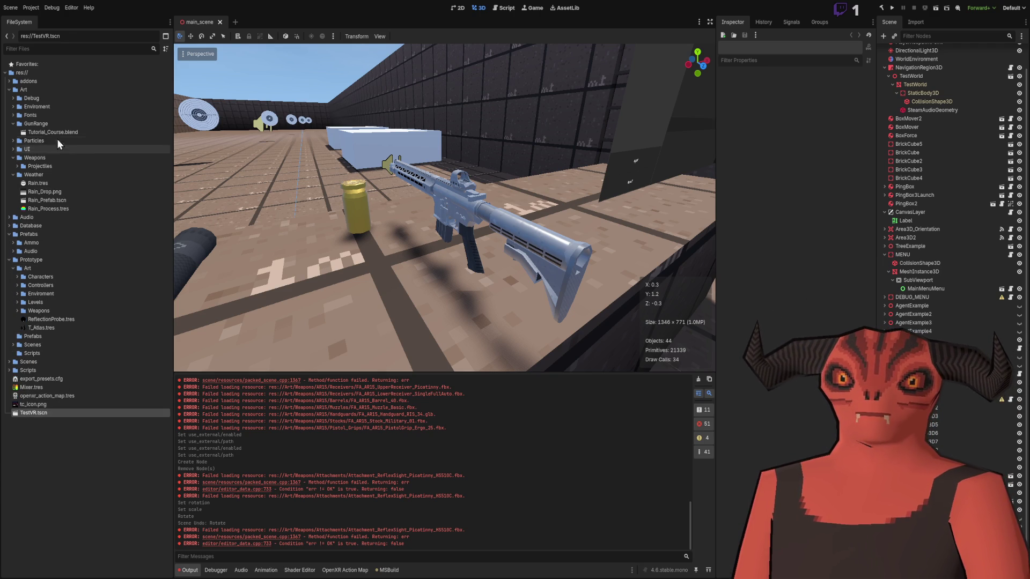
pyautogui.click(10, 126)
pyautogui.click(12, 124)
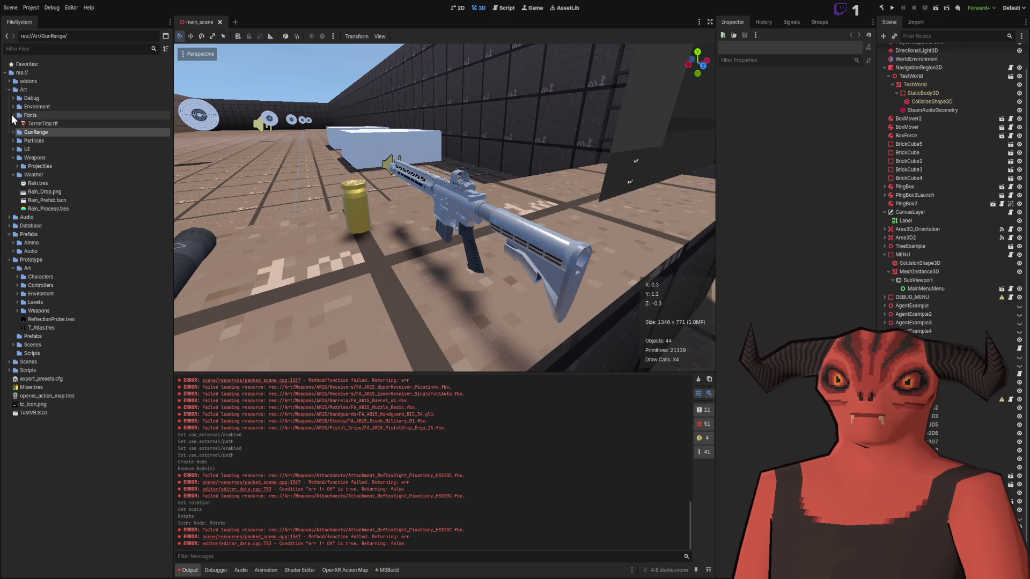
pyautogui.click(13, 107)
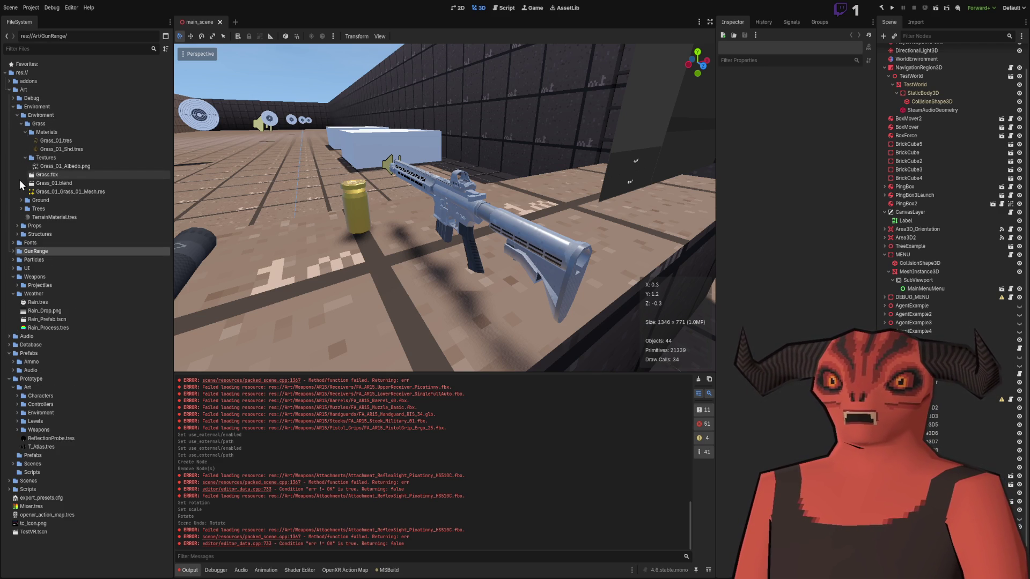
# Step: Peek inside the Grass, Ground and Trees folders, collapsing each again
pyautogui.click(20, 125)
pyautogui.click(21, 126)
pyautogui.click(20, 125)
pyautogui.click(17, 133)
pyautogui.click(17, 133)
pyautogui.click(18, 140)
pyautogui.click(18, 140)
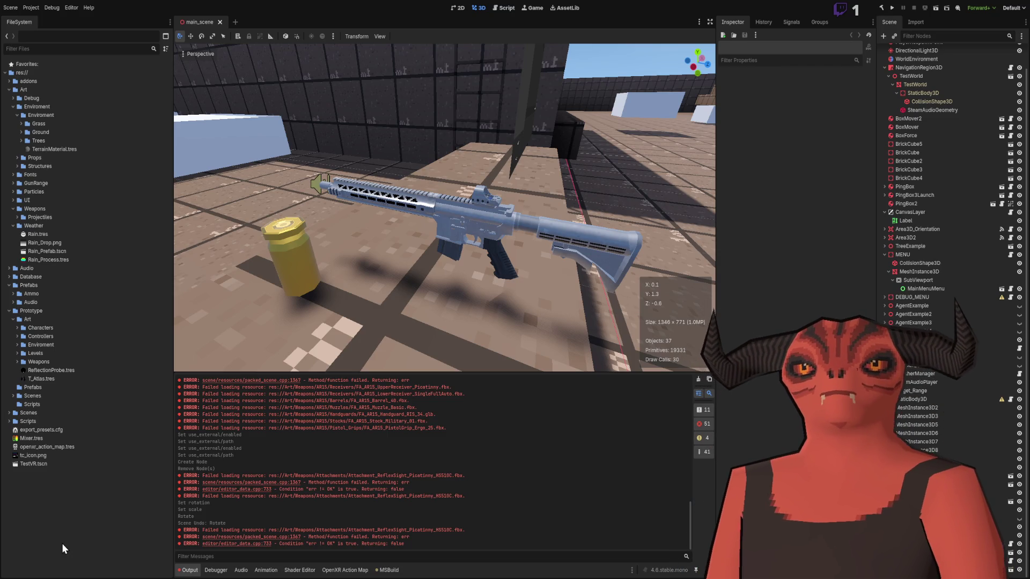
# Step: Collapse the Art, Prototype, Prefabs and Database folders
pyautogui.click(10, 89)
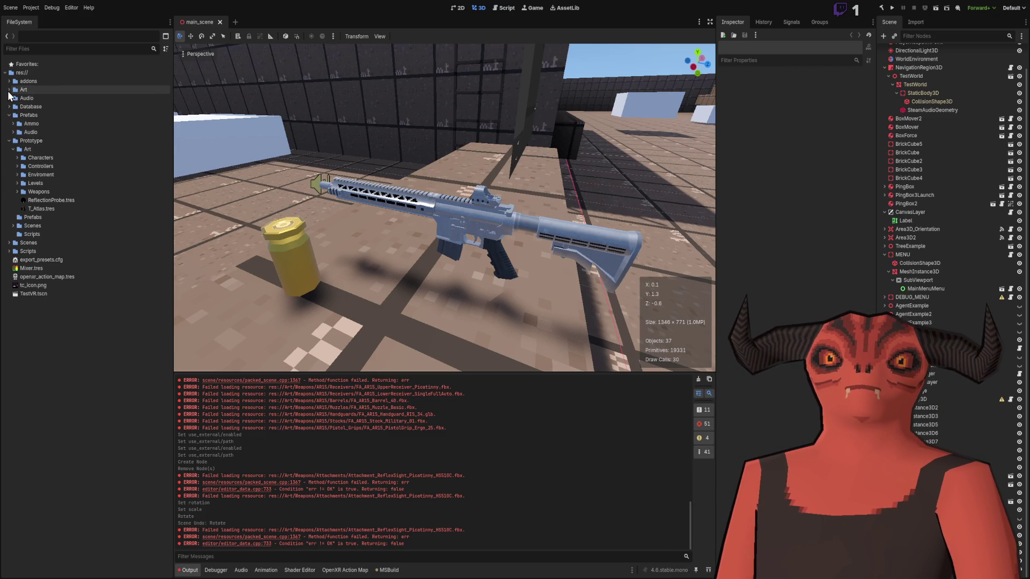
pyautogui.click(9, 141)
pyautogui.click(9, 114)
pyautogui.click(9, 106)
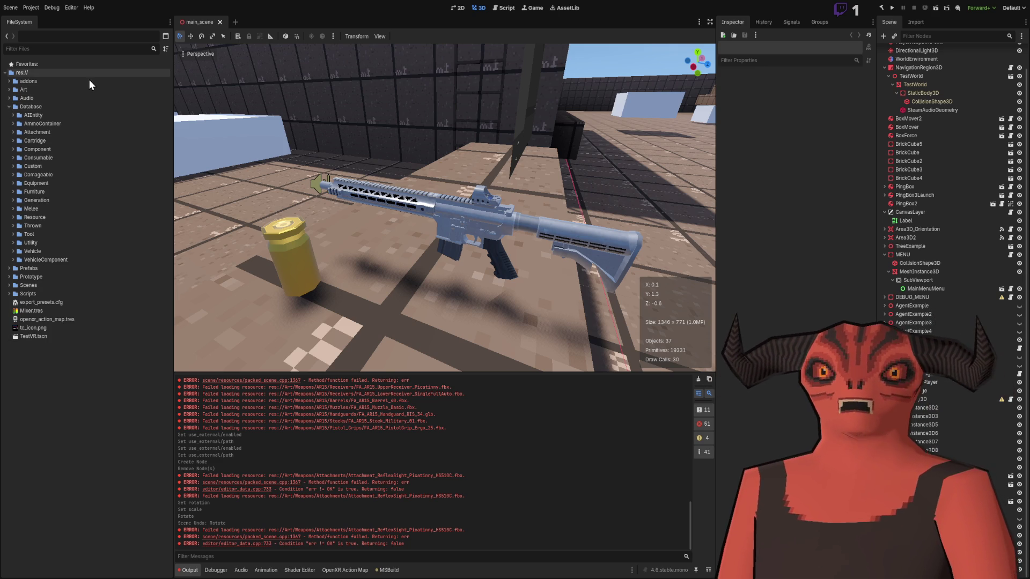
pyautogui.click(9, 106)
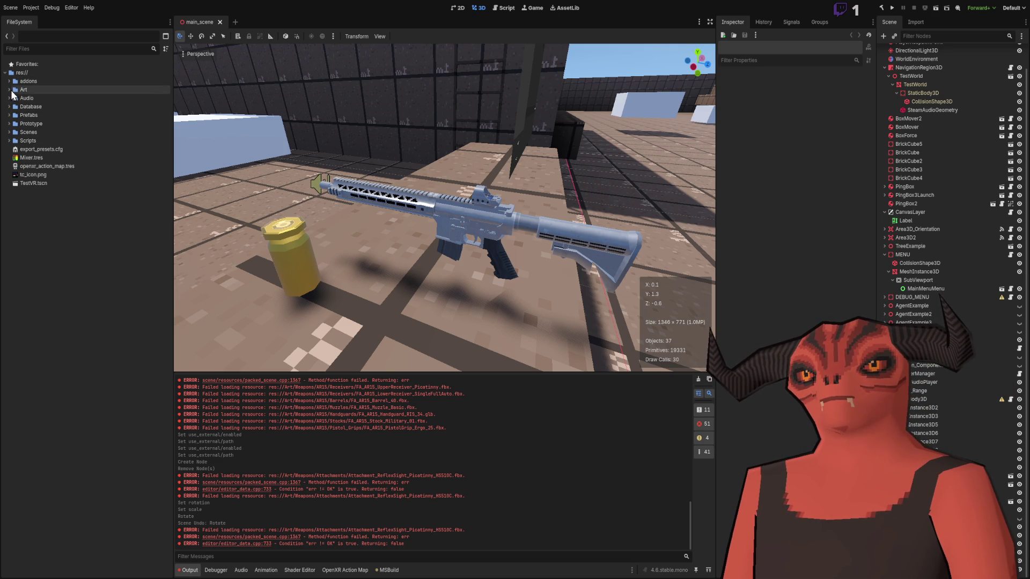
# Step: Expand Art, fold its Enviroment, Debug and Weapons subfolders, and open Weather's rain files
pyautogui.click(9, 89)
pyautogui.click(13, 107)
pyautogui.click(13, 99)
pyautogui.click(13, 98)
pyautogui.click(13, 166)
pyautogui.click(13, 149)
pyautogui.click(13, 158)
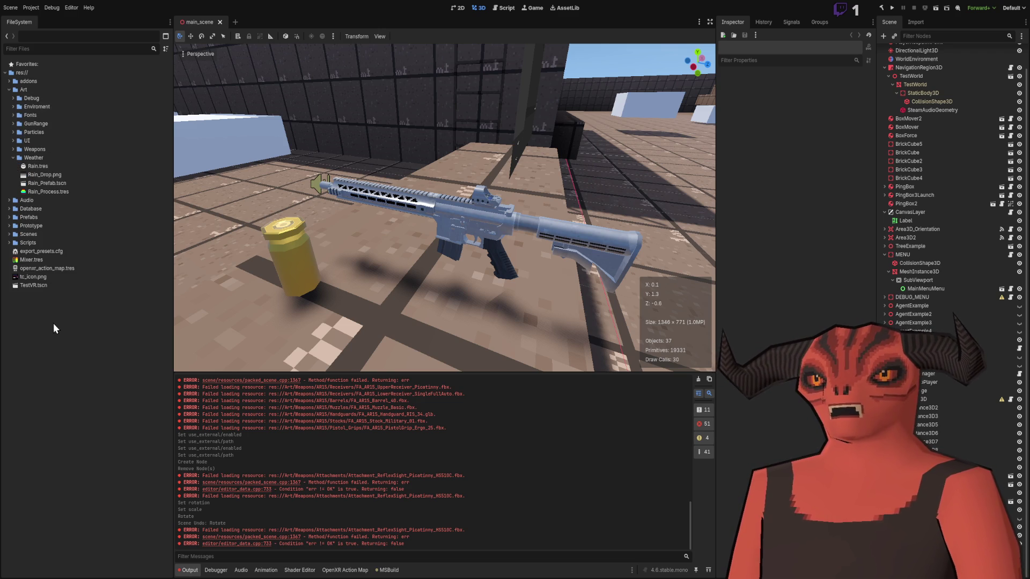
# Step: Fly the view to the TEST ROOM menu panel and turn toward the range
pyautogui.rightClick(299, 224)
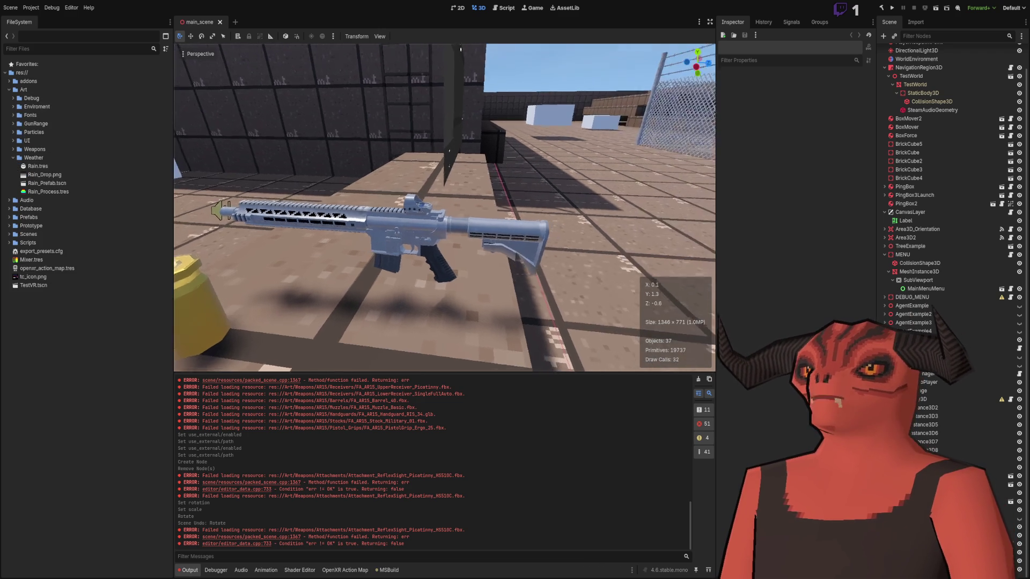
pyautogui.scroll(4, 298, 224)
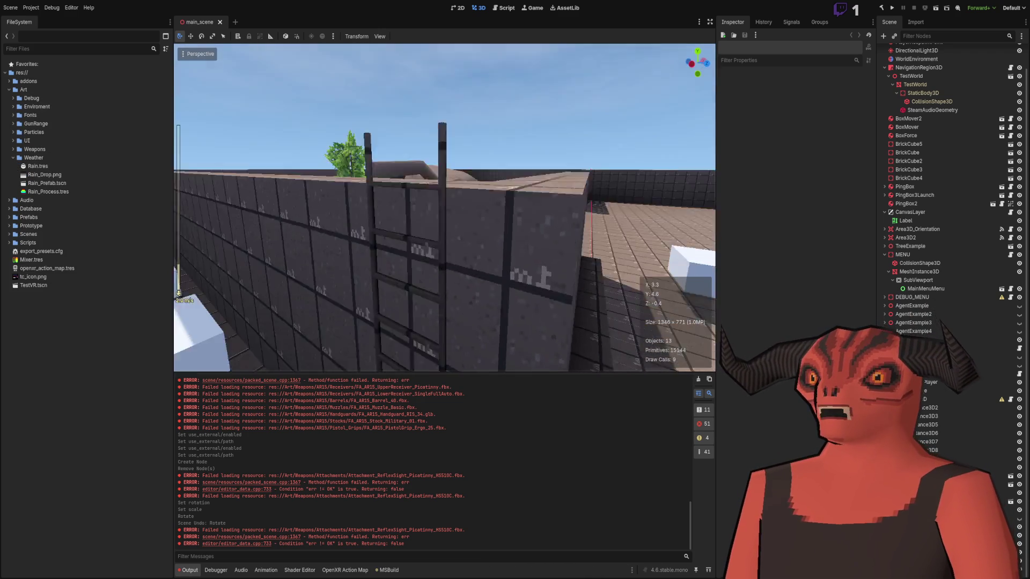
pyautogui.press('q')
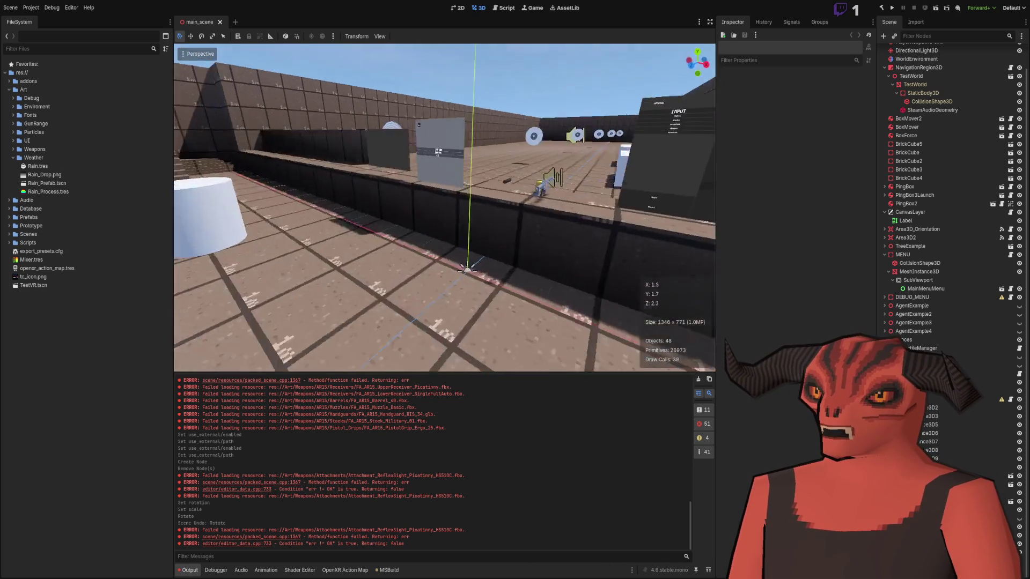
pyautogui.press('w')
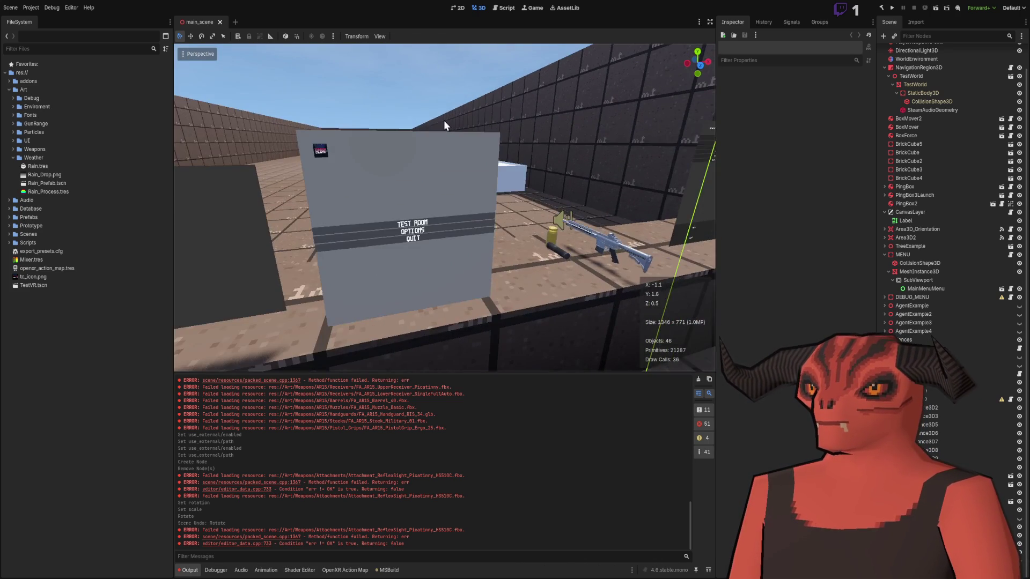
pyautogui.press('d')
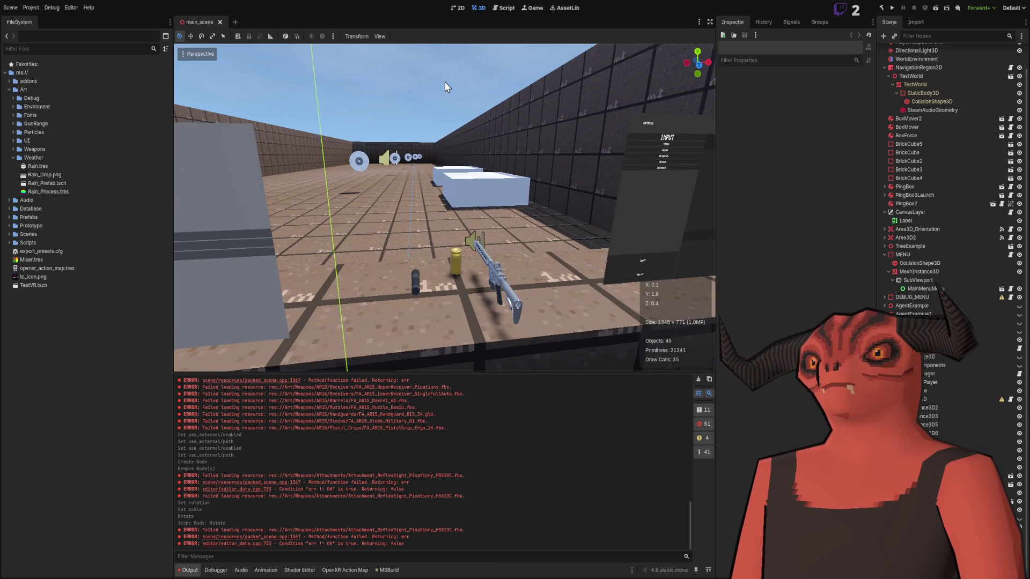
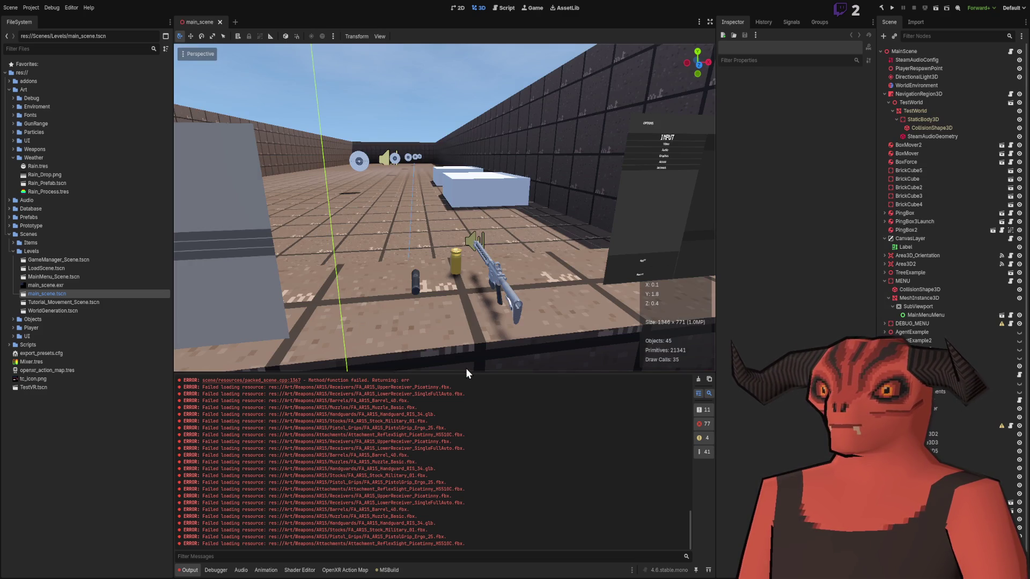
# Step: Select the M4A1_BlockII rifle in the viewport, frame it, and delete the node
pyautogui.click(485, 274)
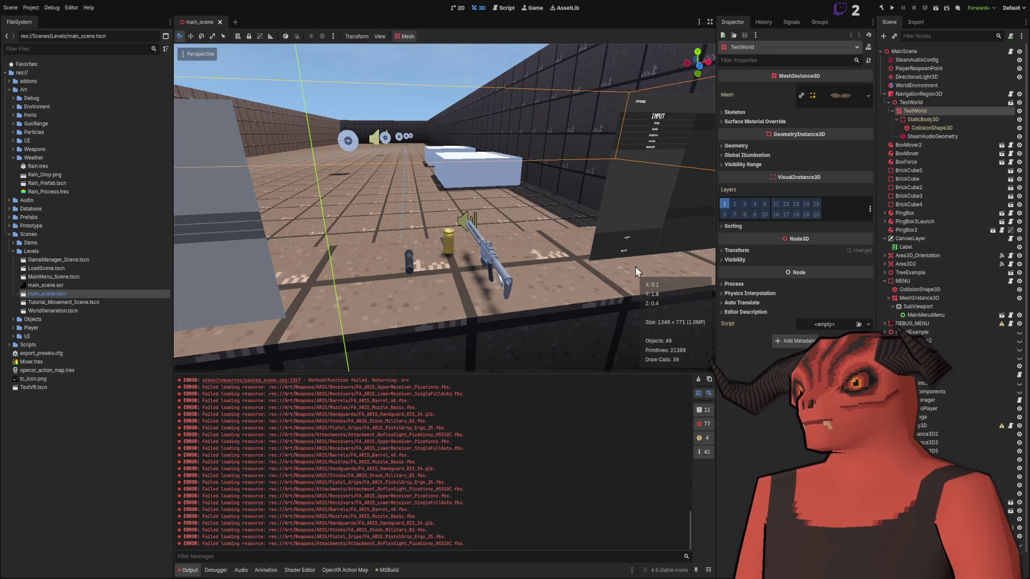
pyautogui.click(482, 252)
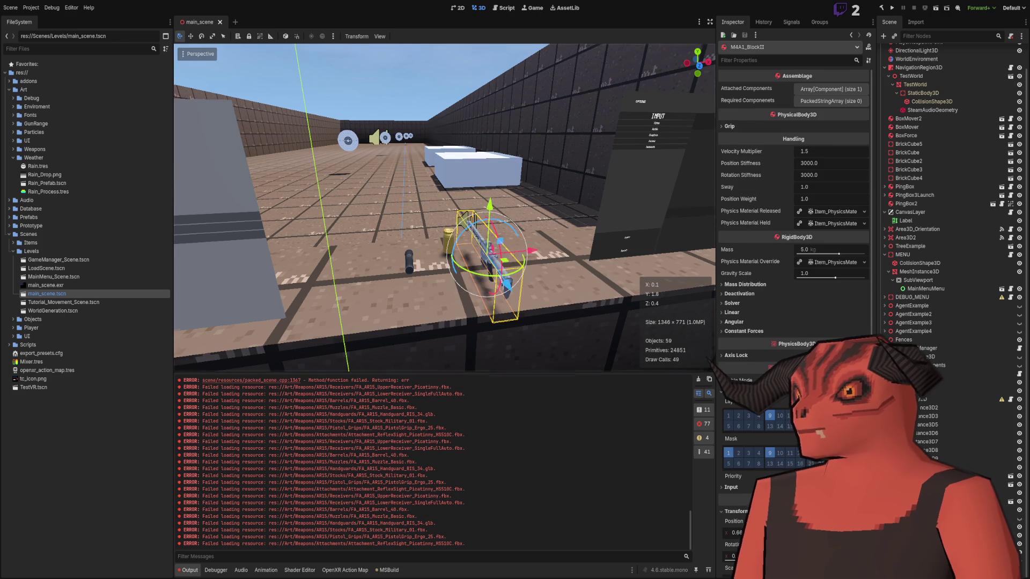
pyautogui.press('f')
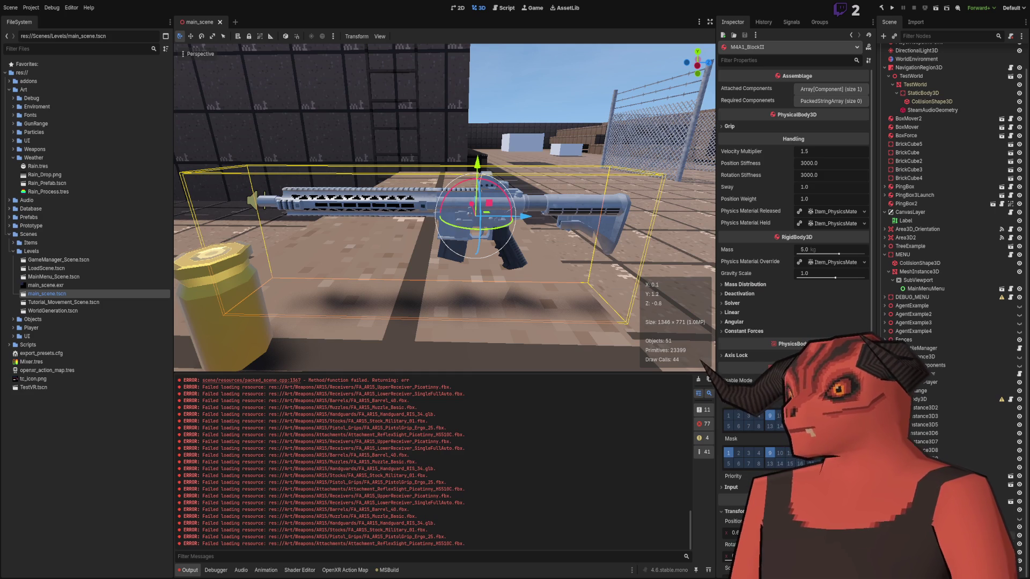
pyautogui.press('Delete')
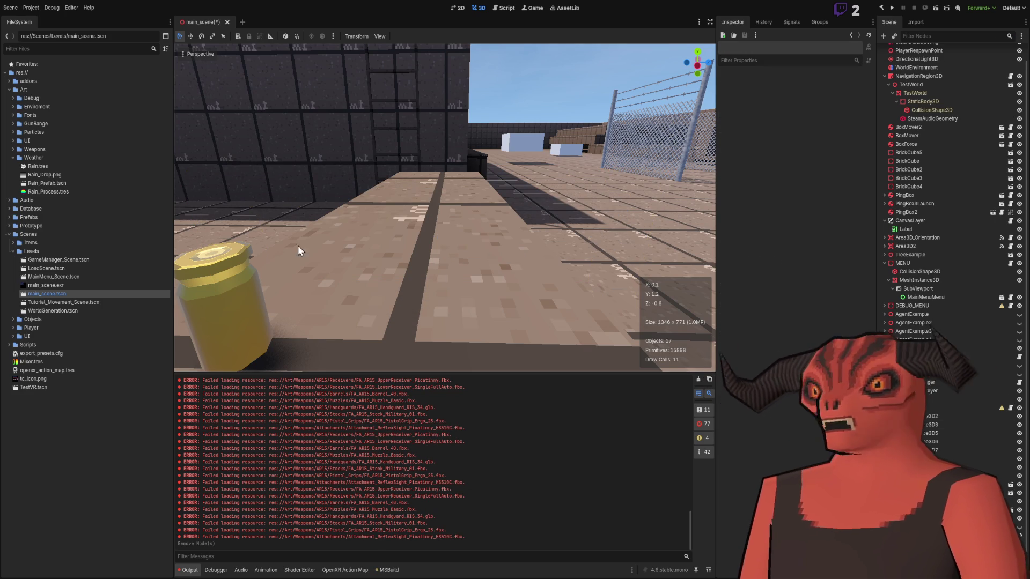
# Step: Collapse Levels and Prototype Art in FileSystem and expand the Prototype/Scenes folder
pyautogui.click(13, 251)
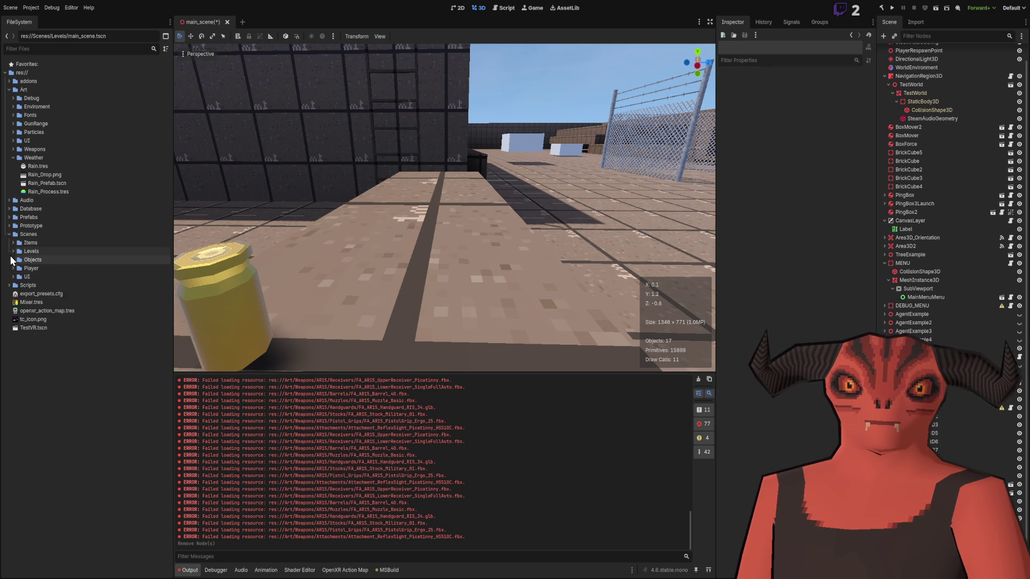
pyautogui.click(13, 252)
pyautogui.click(12, 251)
pyautogui.click(9, 234)
pyautogui.click(9, 225)
pyautogui.click(13, 234)
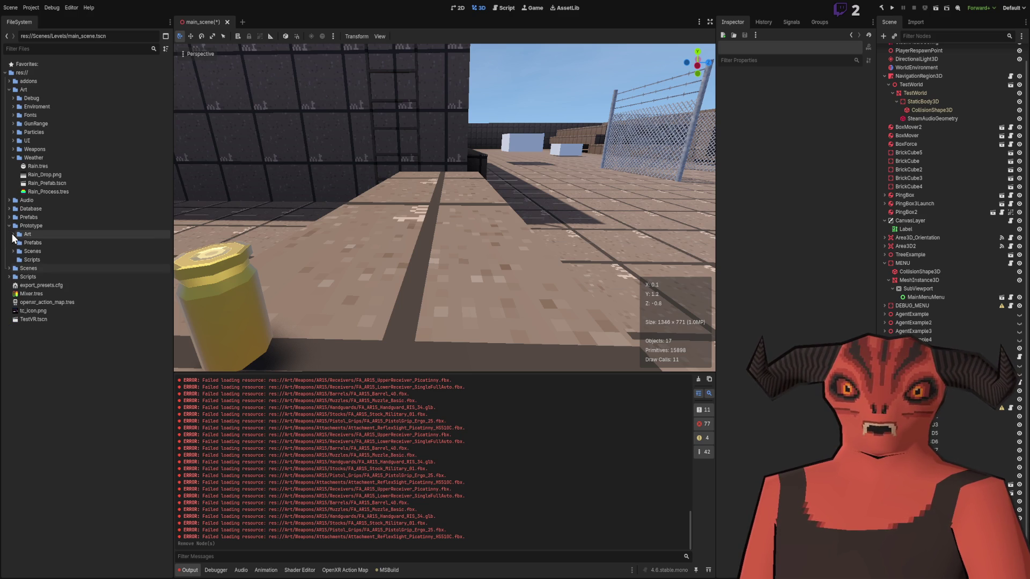
pyautogui.click(12, 251)
# Step: Drop M4A1_BlockII.tscn into the level, then undo the placement
pyautogui.moveTo(48, 285); pyautogui.dragTo(429, 268)
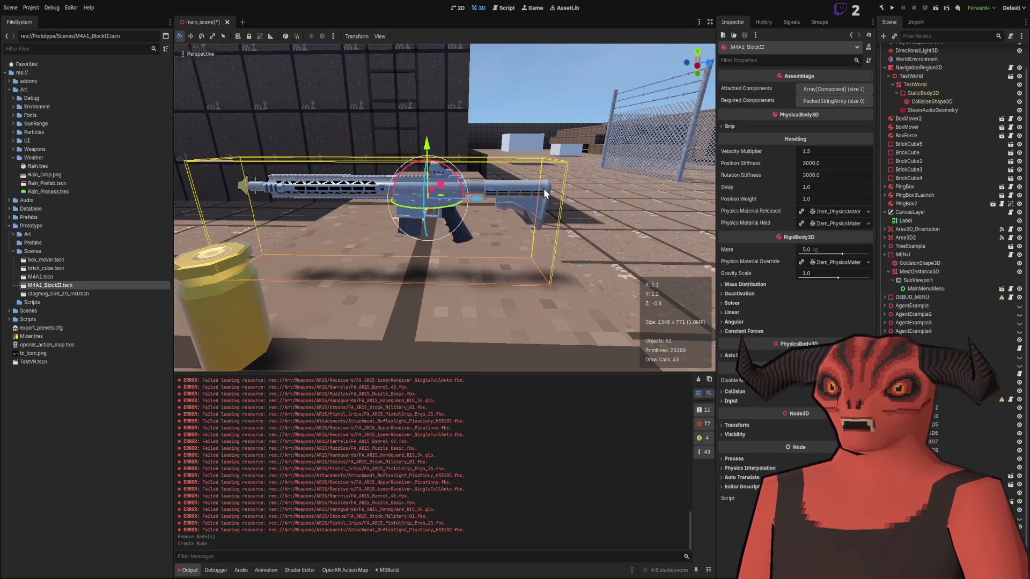
pyautogui.hotkey('ctrl', 'z')
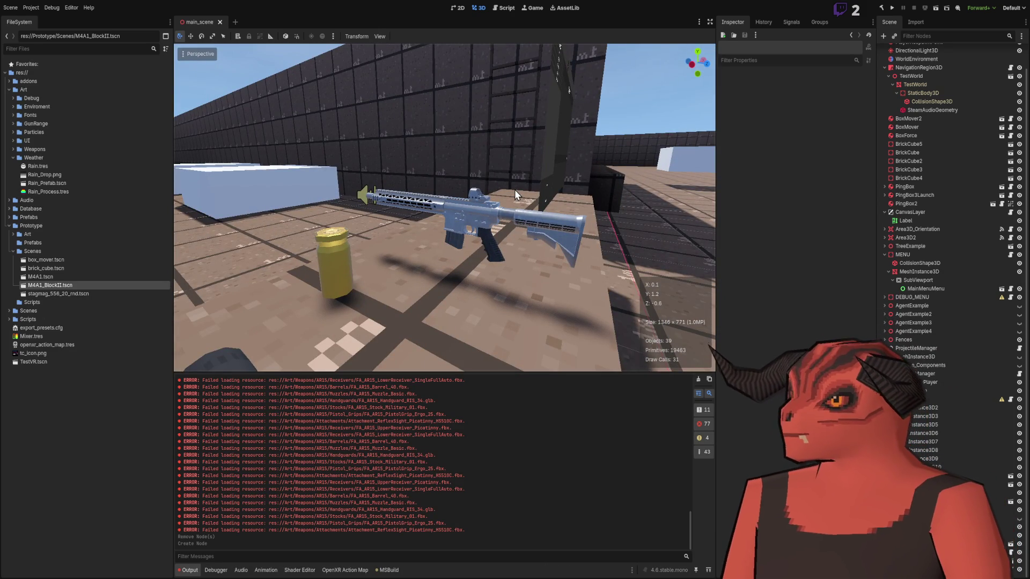
pyautogui.hotkey('ctrl', 'z')
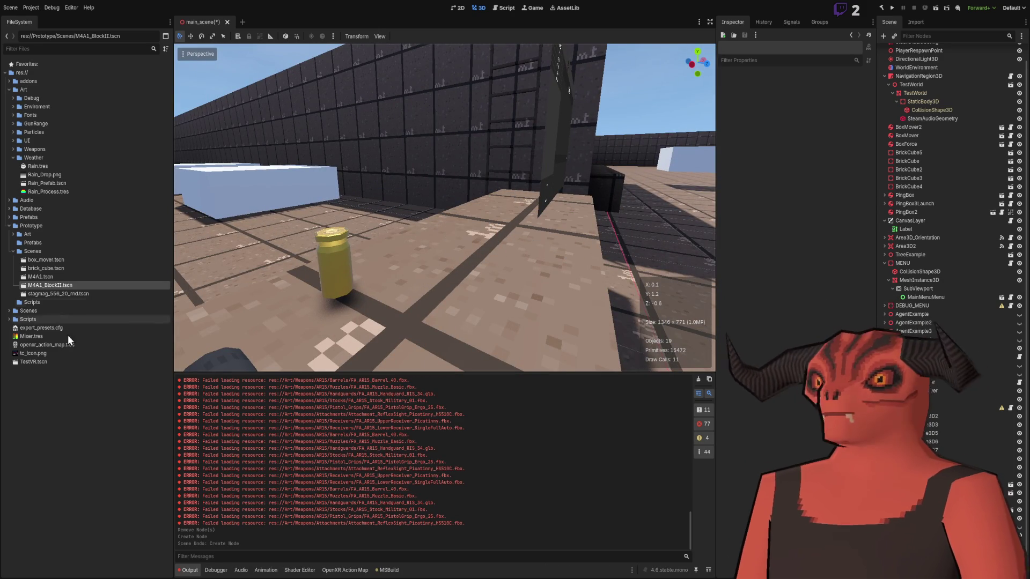
pyautogui.click(13, 251)
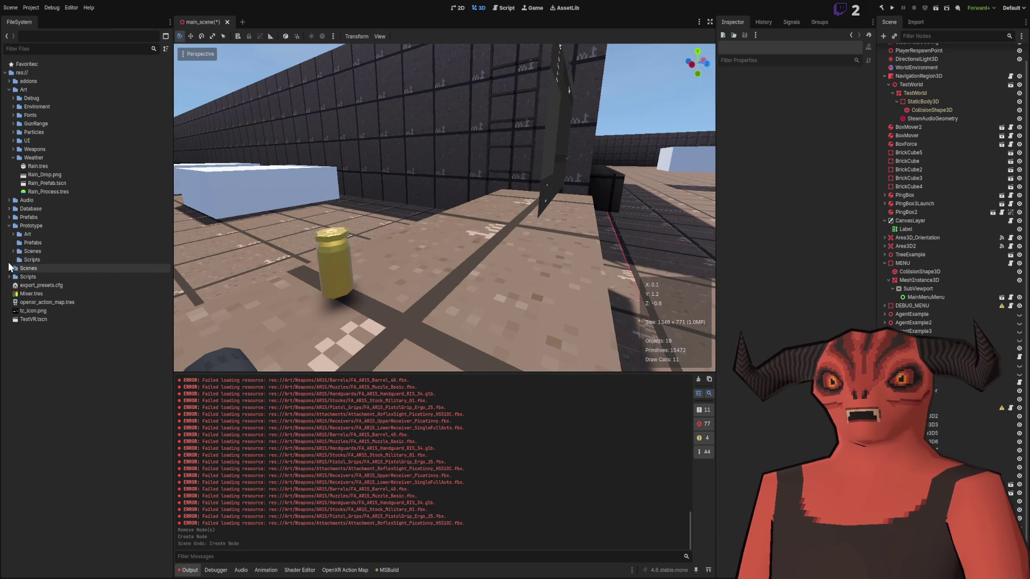
# Step: Move DataManager.cs from Systems into the Scripts/Database folder
pyautogui.click(9, 277)
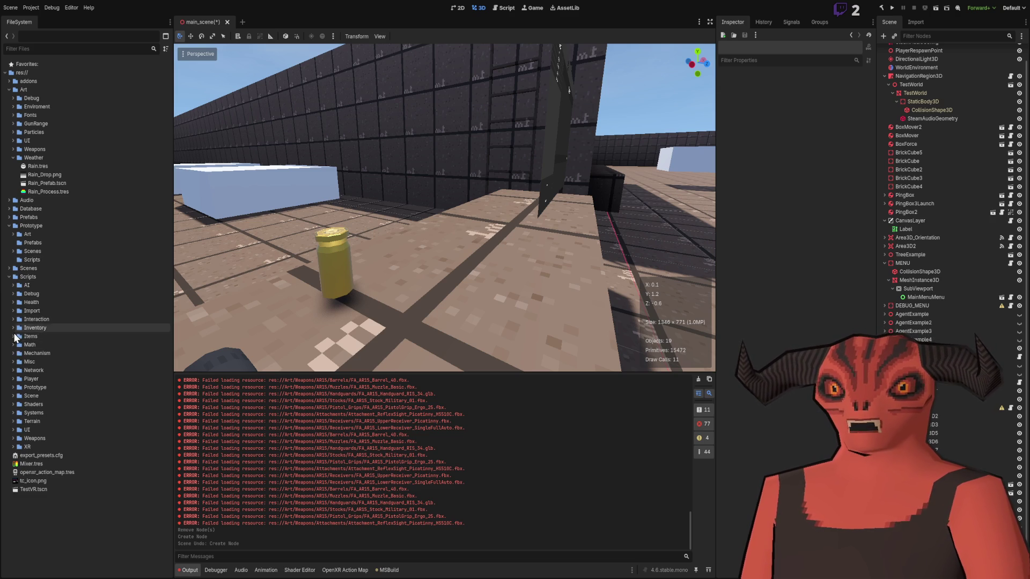
pyautogui.click(51, 278)
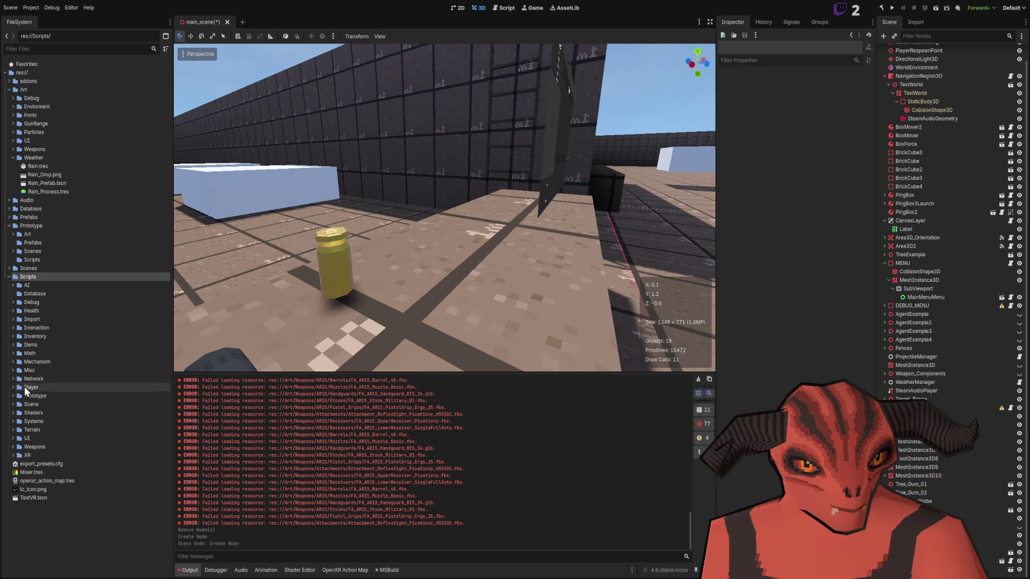
pyautogui.click(12, 422)
pyautogui.click(44, 438)
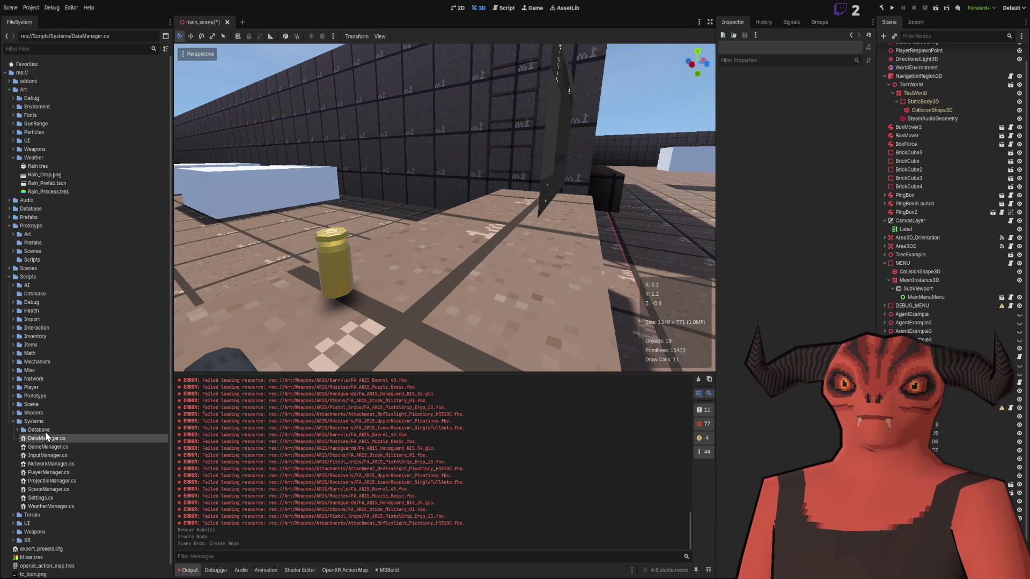
pyautogui.moveTo(51, 440)
pyautogui.mouseDown()
pyautogui.moveTo(62, 441)
pyautogui.moveTo(33, 313)
pyautogui.moveTo(34, 260)
pyautogui.moveTo(39, 295)
pyautogui.mouseUp()
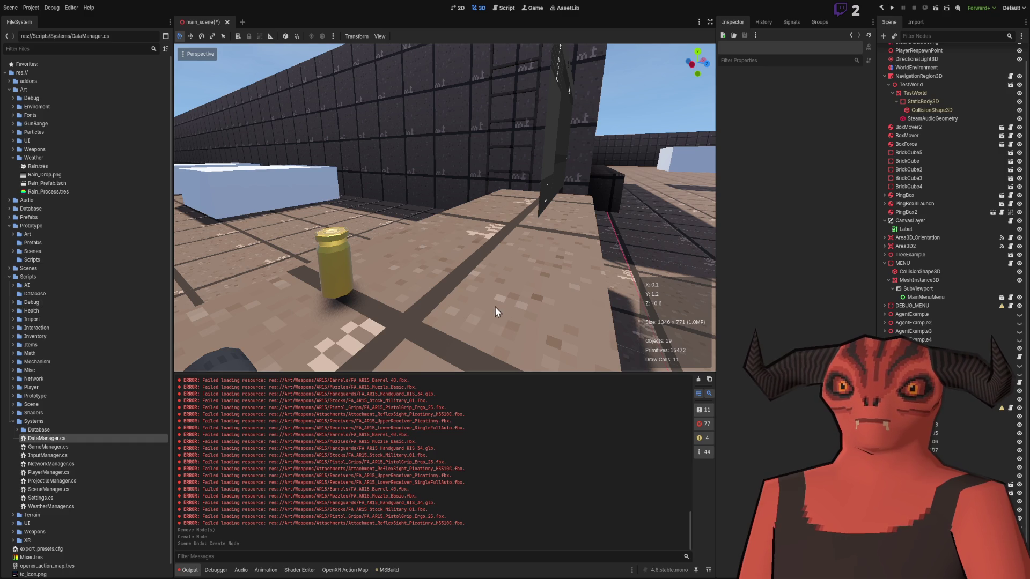
# Step: Move the four Systems/Database scripts into Scripts/Database
pyautogui.click(18, 430)
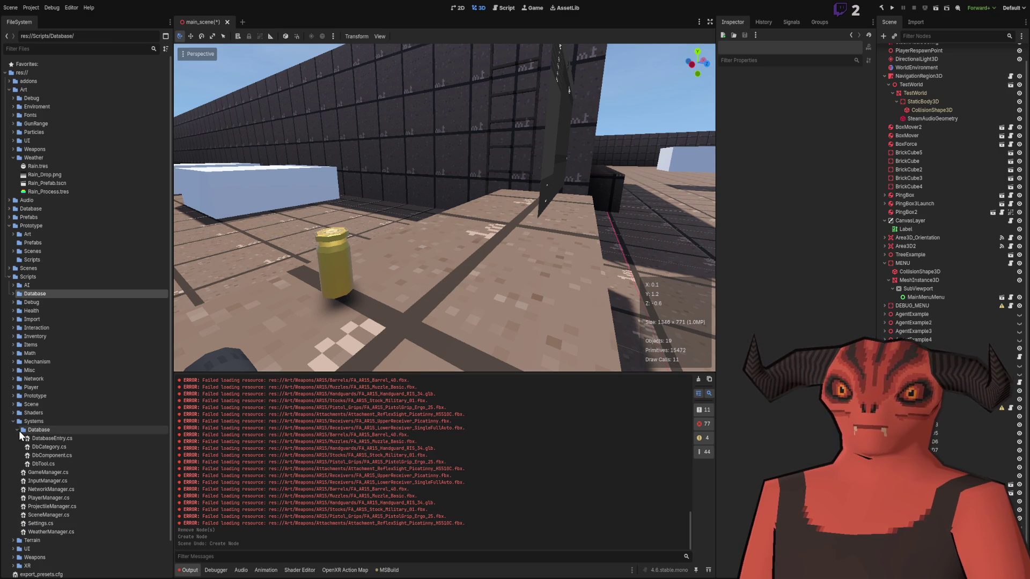
pyautogui.click(46, 437)
pyautogui.keyDown('shift'); pyautogui.click(49, 462); pyautogui.keyUp('shift')
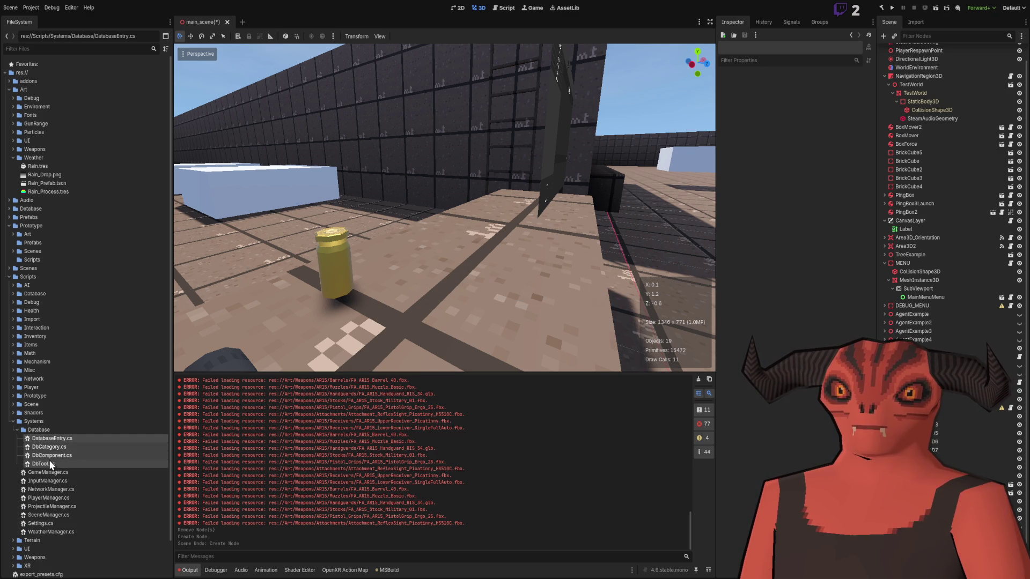
pyautogui.moveTo(54, 439)
pyautogui.mouseDown()
pyautogui.moveTo(28, 261)
pyautogui.moveTo(43, 294)
pyautogui.mouseUp()
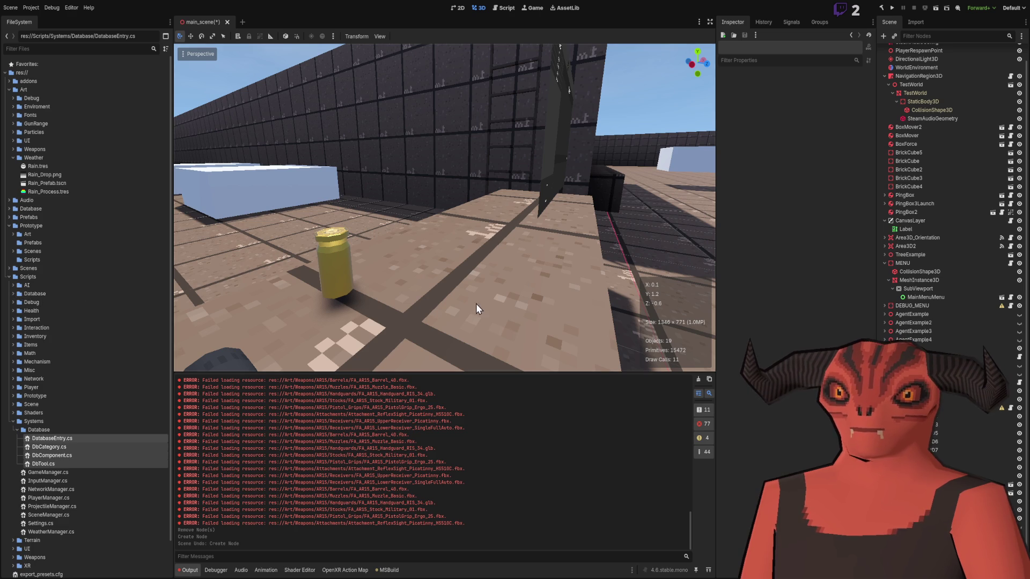
pyautogui.hotkey('alt', 'Tab')
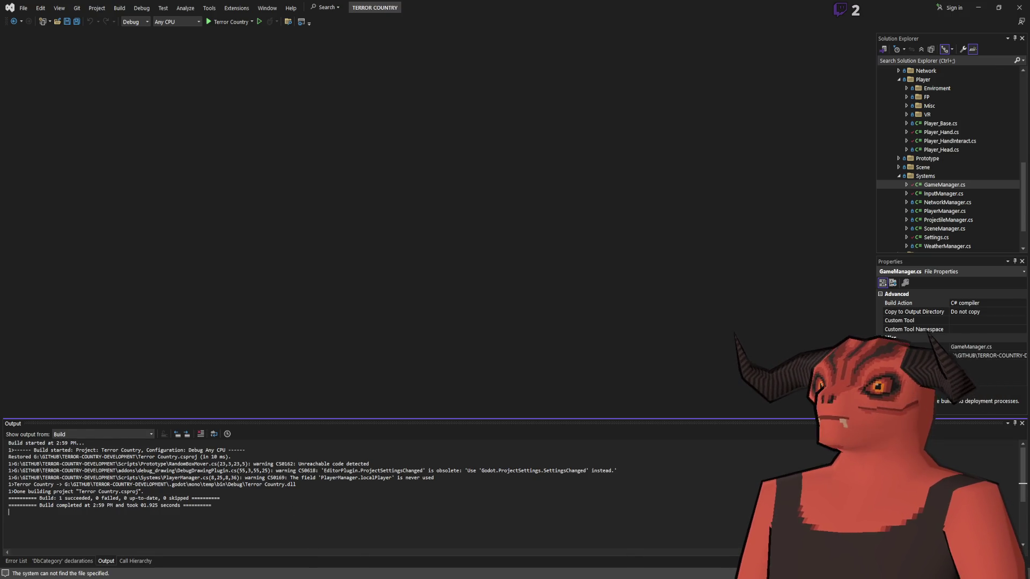
pyautogui.hotkey('alt', 'Tab')
# Step: Drag away the empty Systems/Database folder and open DatabaseEntry.cs
pyautogui.click(49, 432)
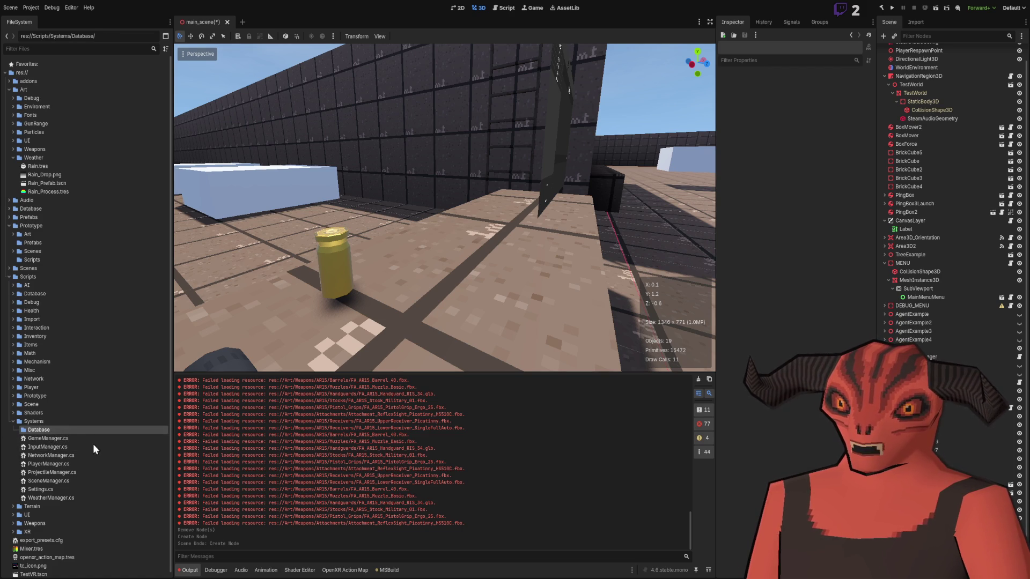
pyautogui.moveTo(49, 430)
pyautogui.mouseDown()
pyautogui.moveTo(81, 320)
pyautogui.moveTo(35, 294)
pyautogui.mouseUp()
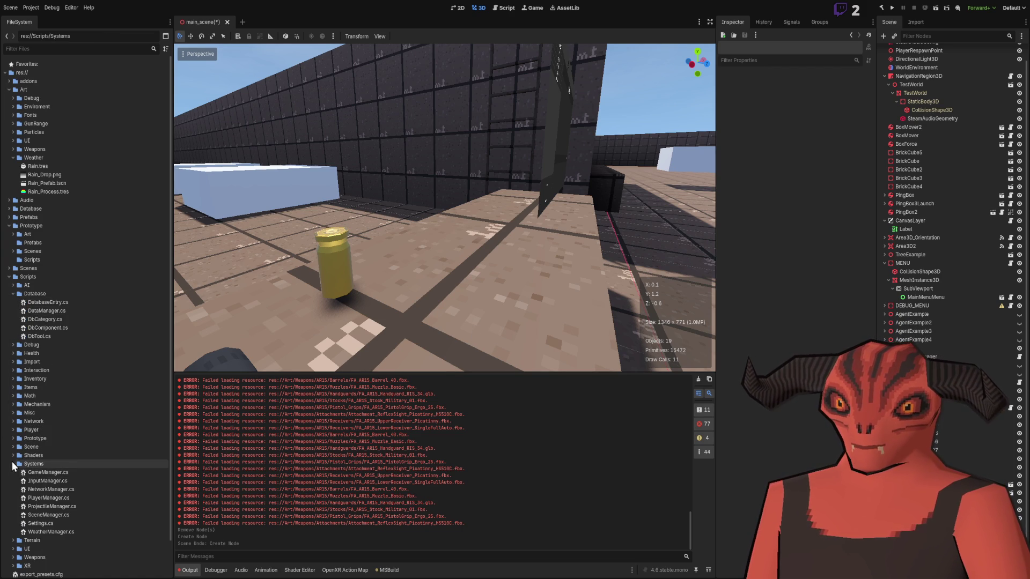
pyautogui.click(54, 295)
pyautogui.doubleClick(56, 300)
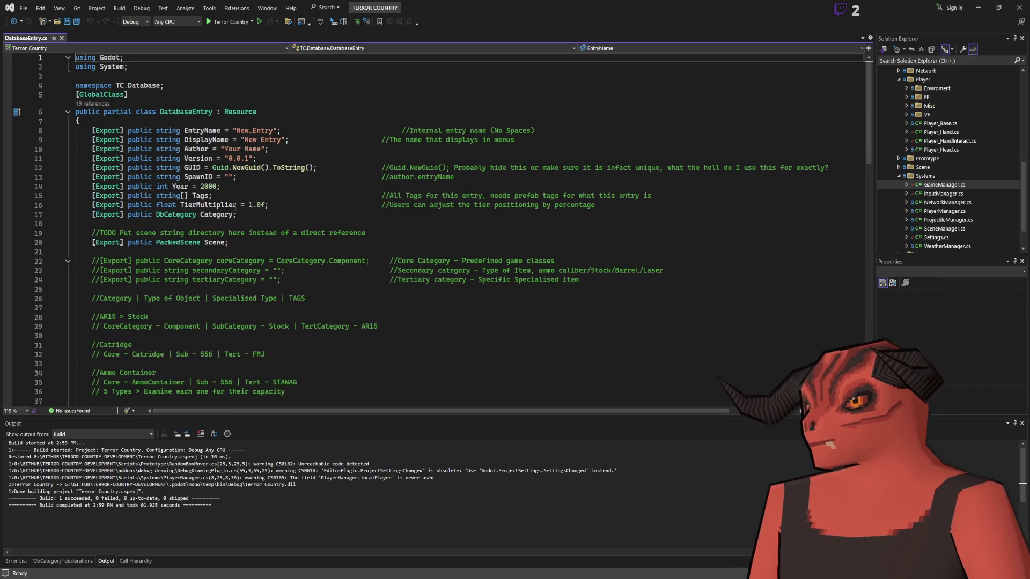
# Step: Scroll through DatabaseEntry.cs's exported fields in Visual Studio, then return to Godot
pyautogui.scroll(5, 928, 166)
pyautogui.scroll(-6, 928, 166)
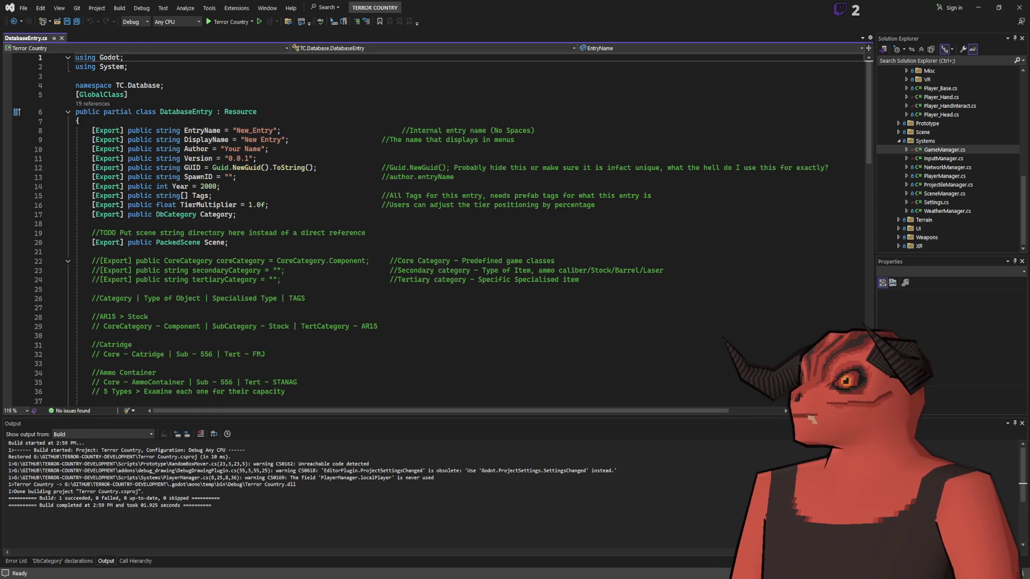
pyautogui.hotkey('alt', 'Tab')
pyautogui.press('w')
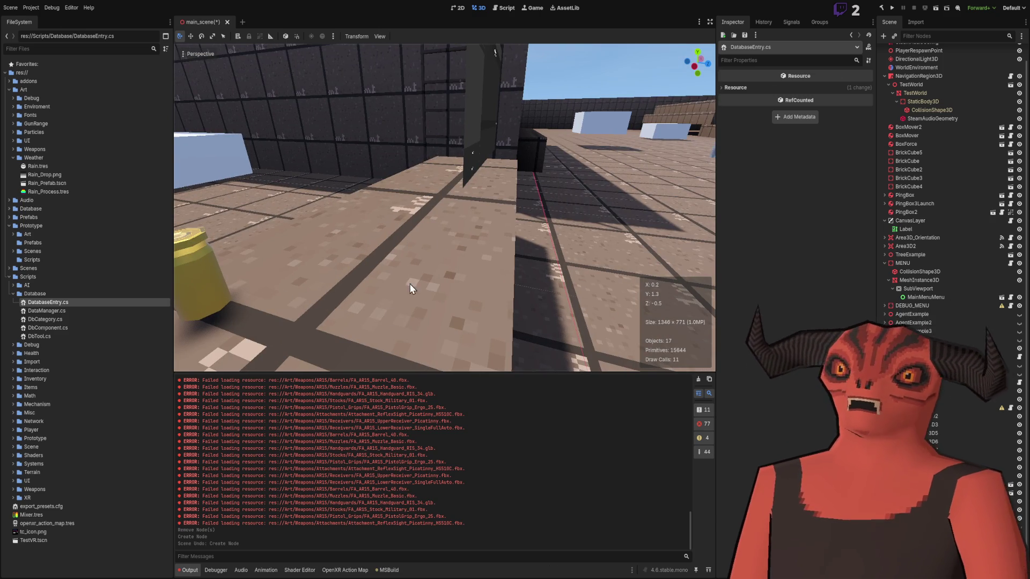
# Step: Fly around the level and clear the error messages from the Output panel
pyautogui.press('s')
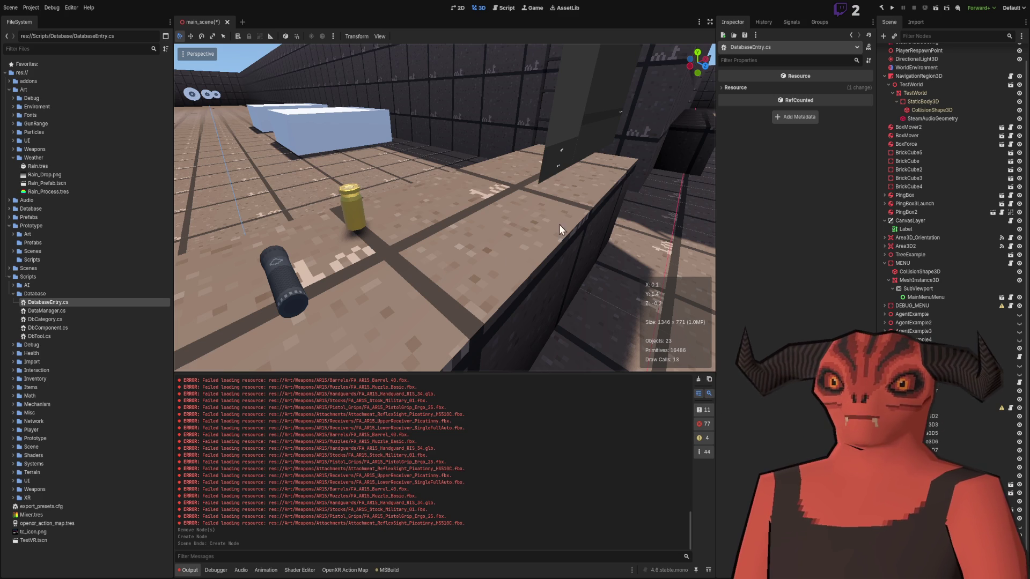
pyautogui.moveTo(552, 115)
pyautogui.mouseDown()
pyautogui.moveTo(379, 154)
pyautogui.moveTo(448, 191)
pyautogui.moveTo(337, 204)
pyautogui.mouseUp()
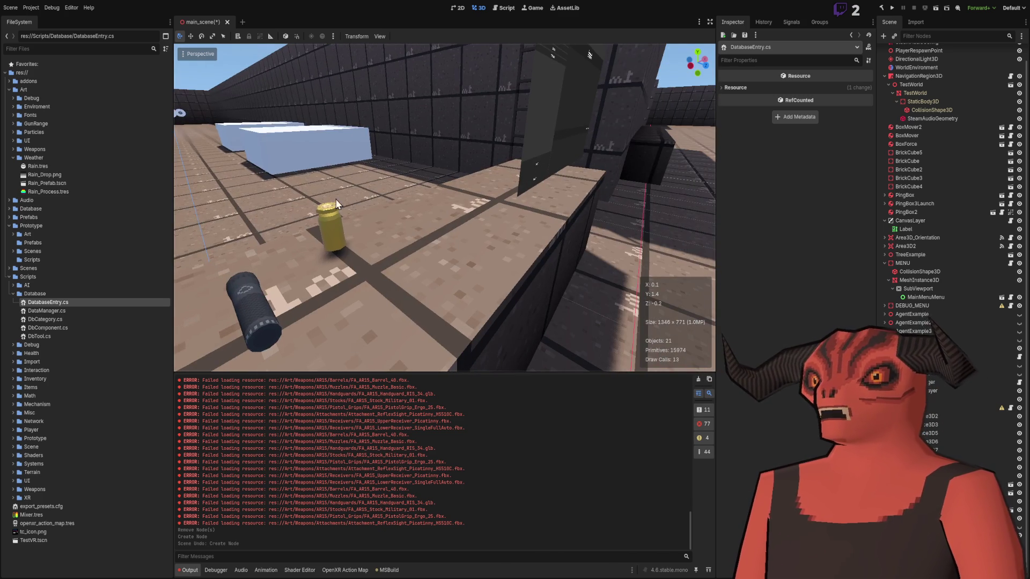
pyautogui.click(698, 380)
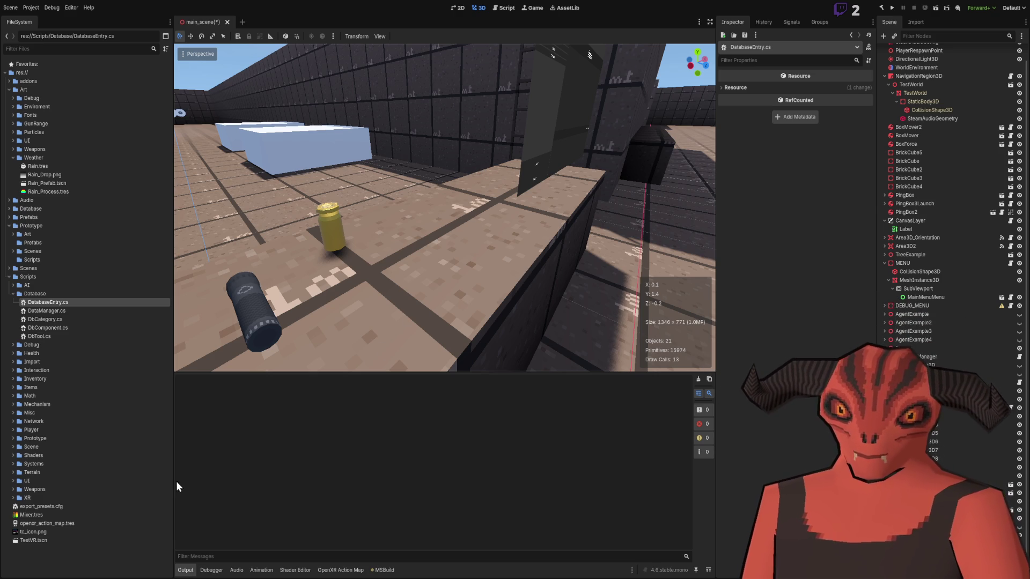
# Step: Collapse the NavigationRegion3D branch and swing the view out toward the range targets
pyautogui.click(91, 565)
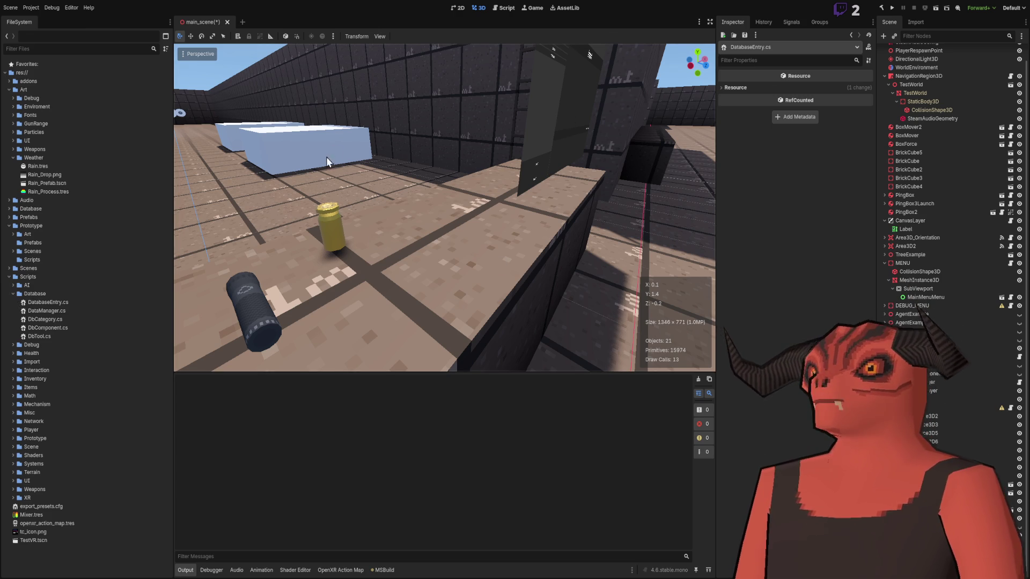
pyautogui.moveTo(574, 182); pyautogui.dragTo(510, 183)
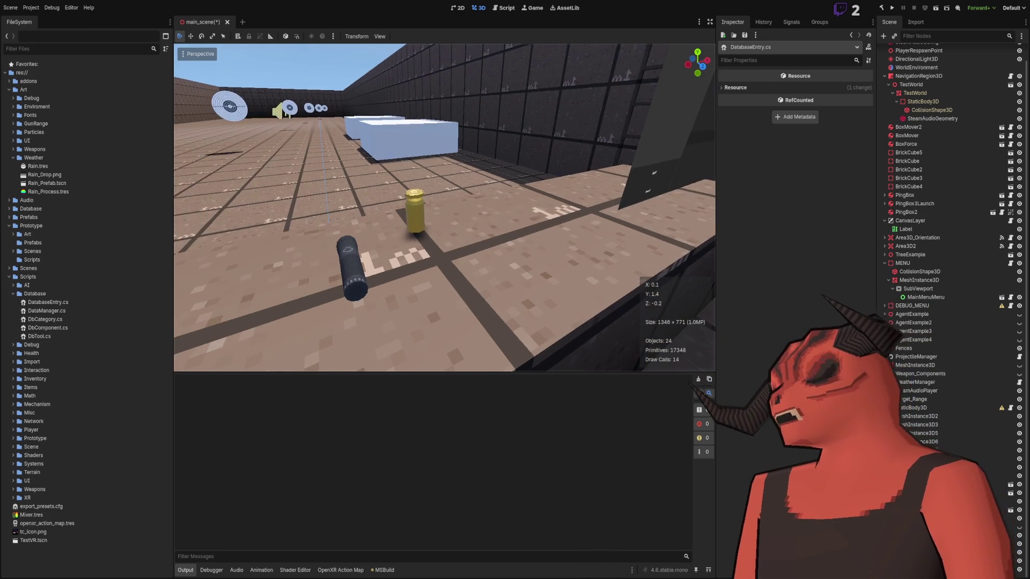
pyautogui.click(884, 76)
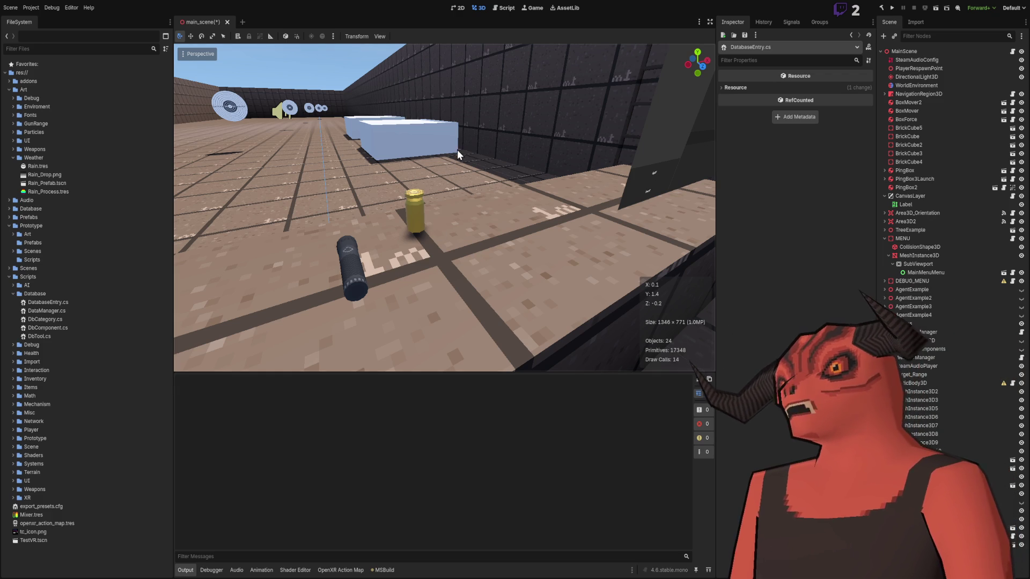
pyautogui.moveTo(488, 163); pyautogui.dragTo(542, 172)
pyautogui.moveTo(531, 119)
pyautogui.mouseDown()
pyautogui.moveTo(310, 205)
pyautogui.moveTo(289, 238)
pyautogui.mouseUp()
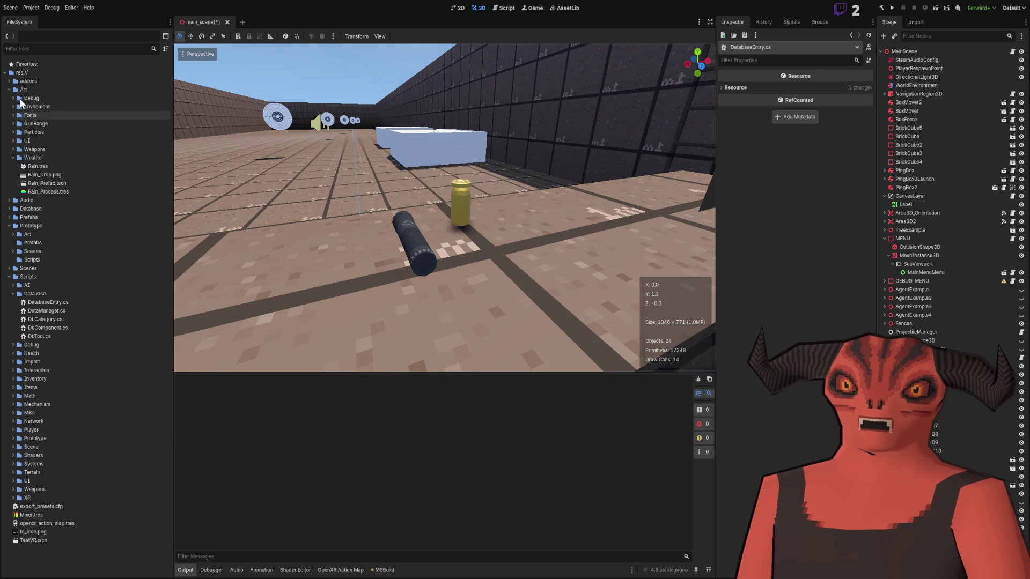
# Step: Collapse Art, Scripts and Prototype, then open Prefabs/Ammo/556_VelocityCurve.tres
pyautogui.click(9, 90)
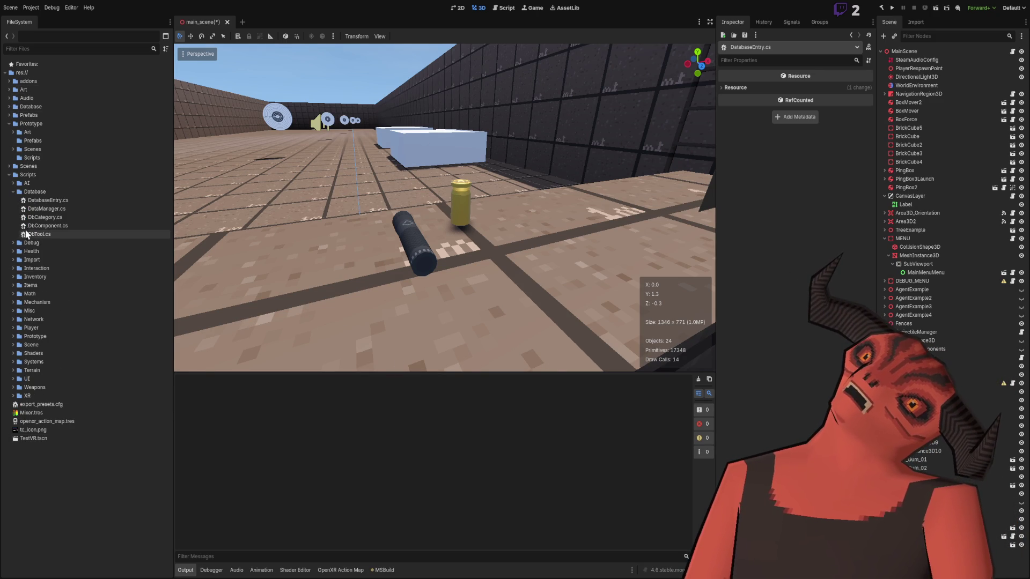
pyautogui.click(9, 175)
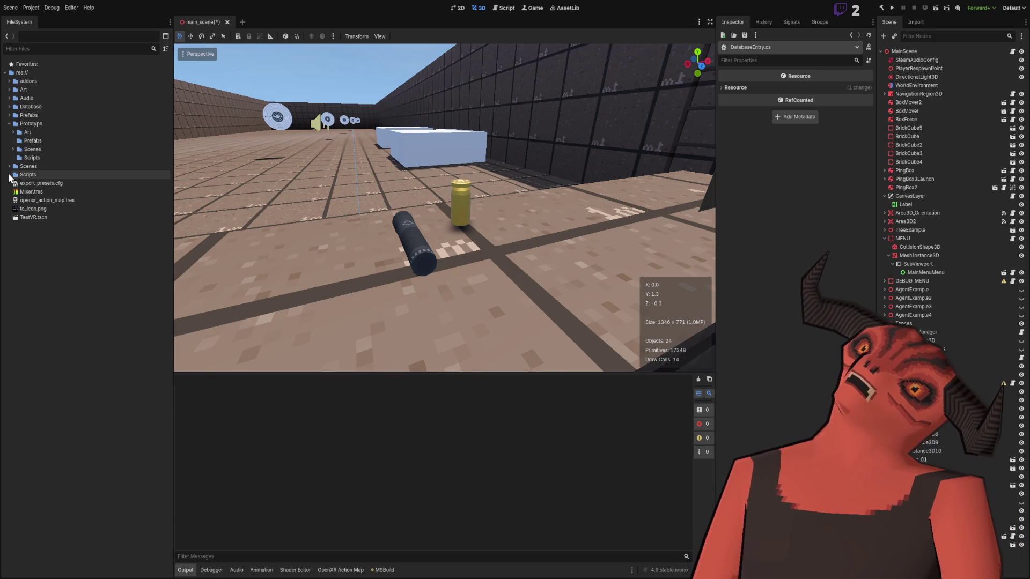
pyautogui.click(9, 124)
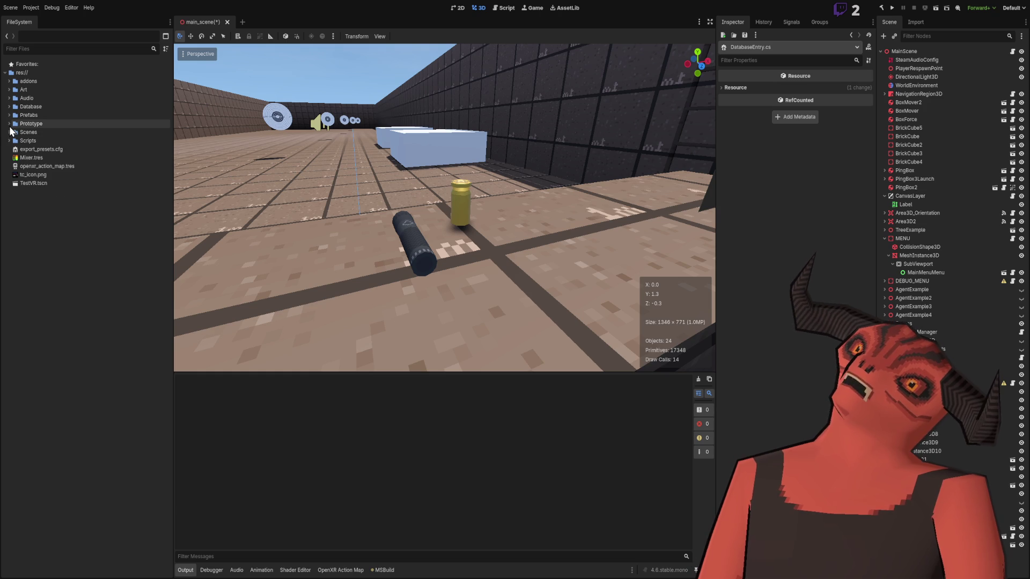
pyautogui.click(9, 115)
pyautogui.click(13, 123)
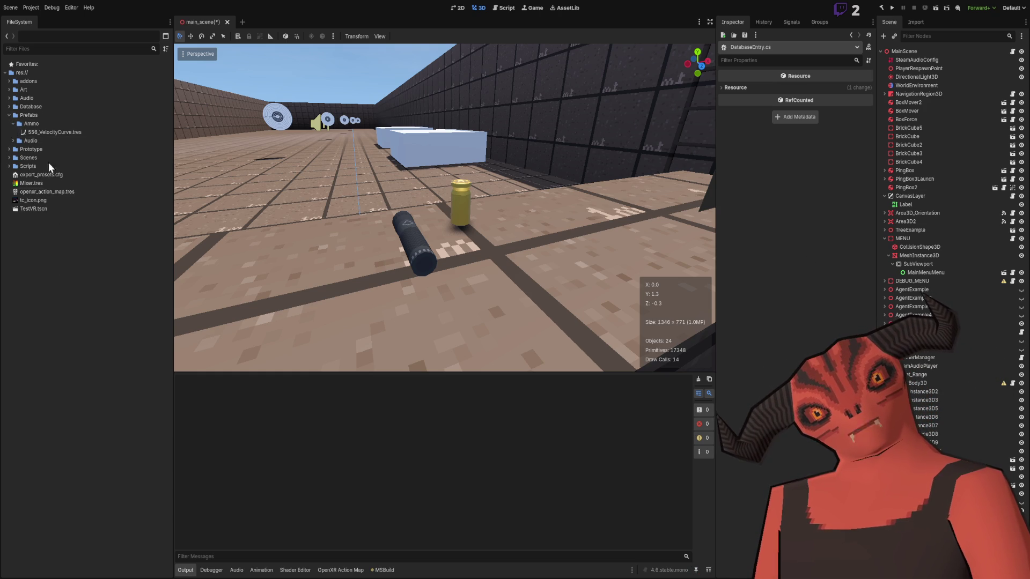
pyautogui.click(46, 134)
pyautogui.doubleClick(46, 134)
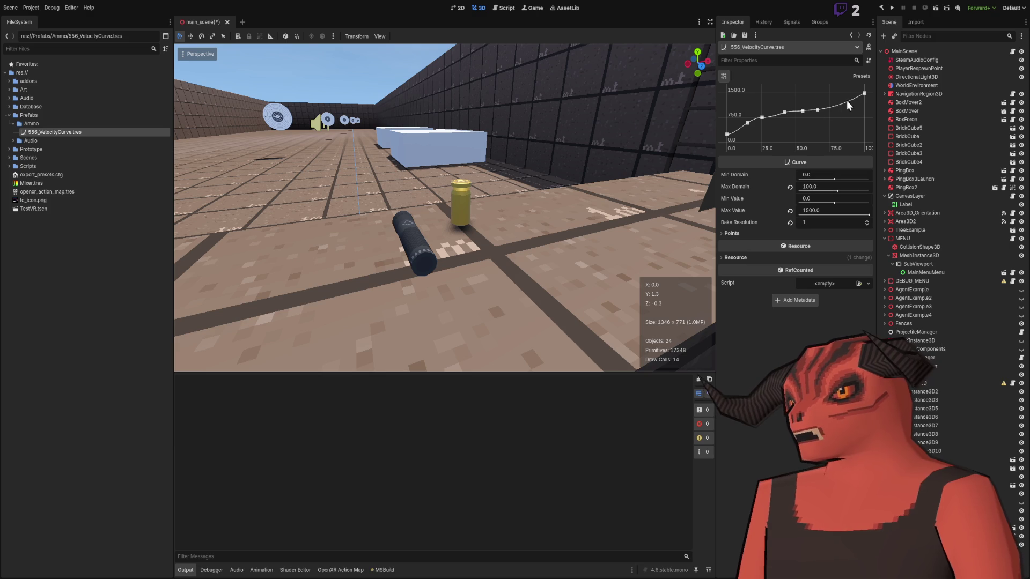
pyautogui.click(9, 106)
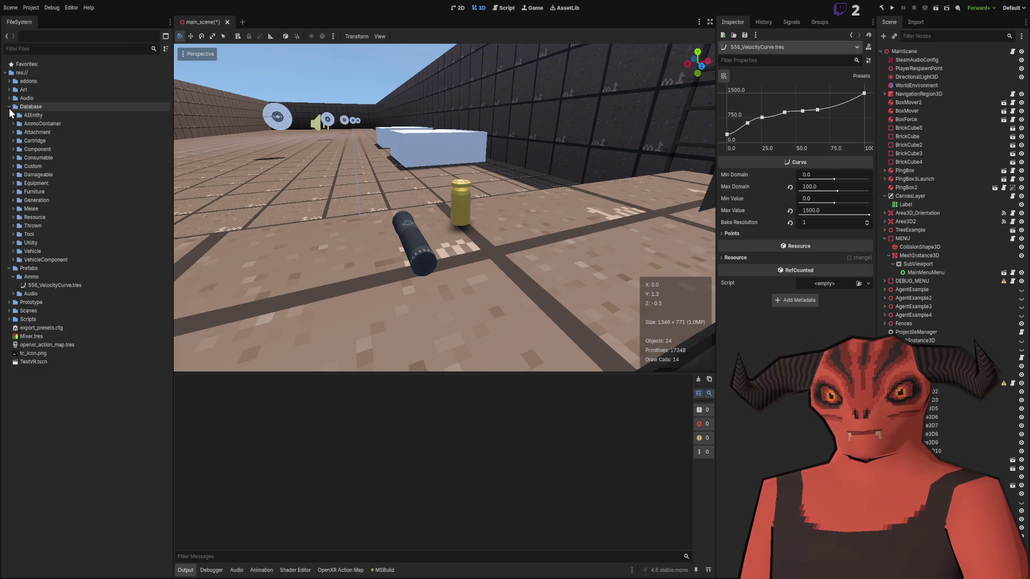
# Step: Browse Database > Cartridge > Rounds and open the 556.tres Round resource
pyautogui.click(13, 140)
pyautogui.doubleClick(19, 158)
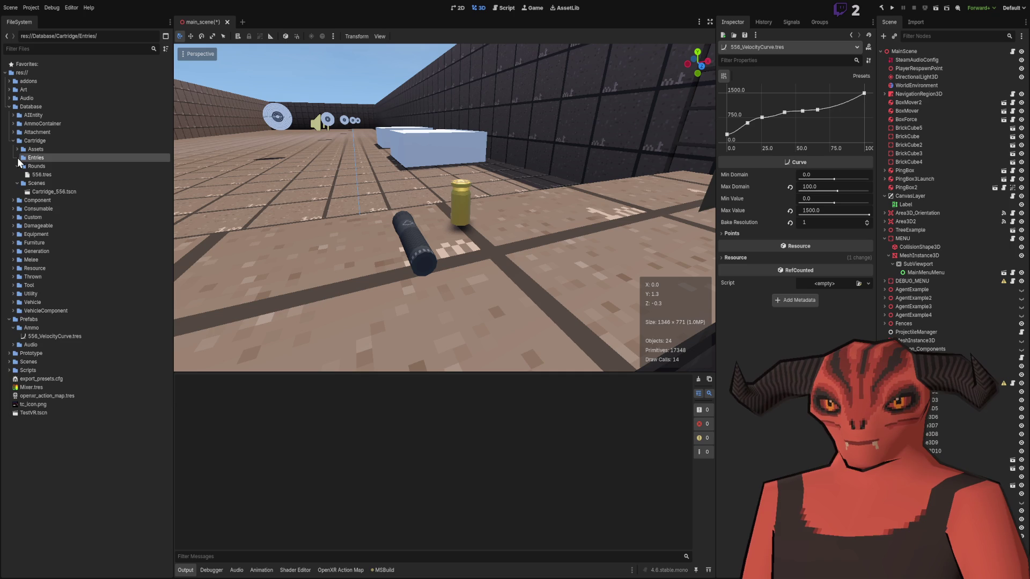
pyautogui.click(18, 183)
pyautogui.click(19, 167)
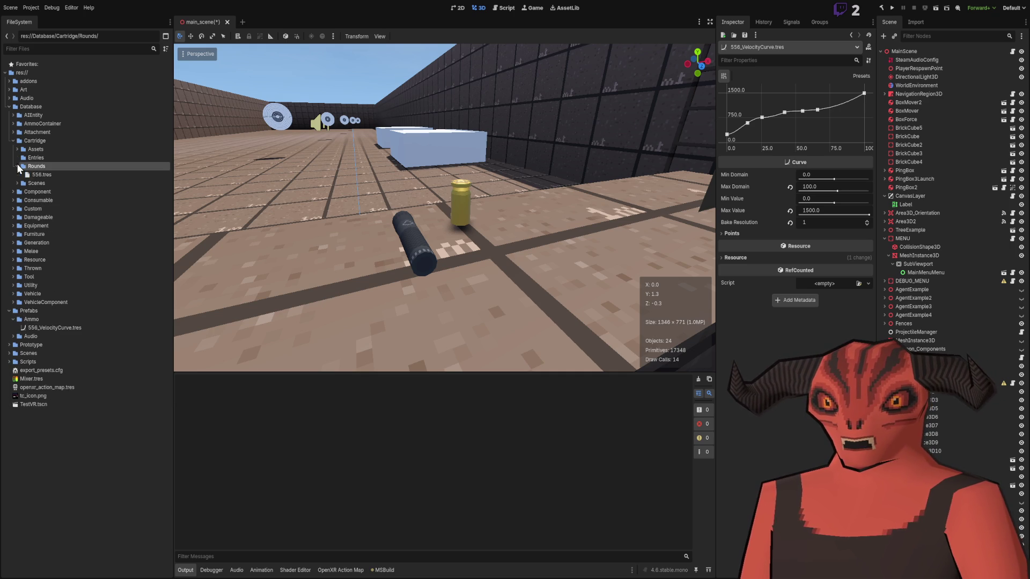
pyautogui.click(41, 175)
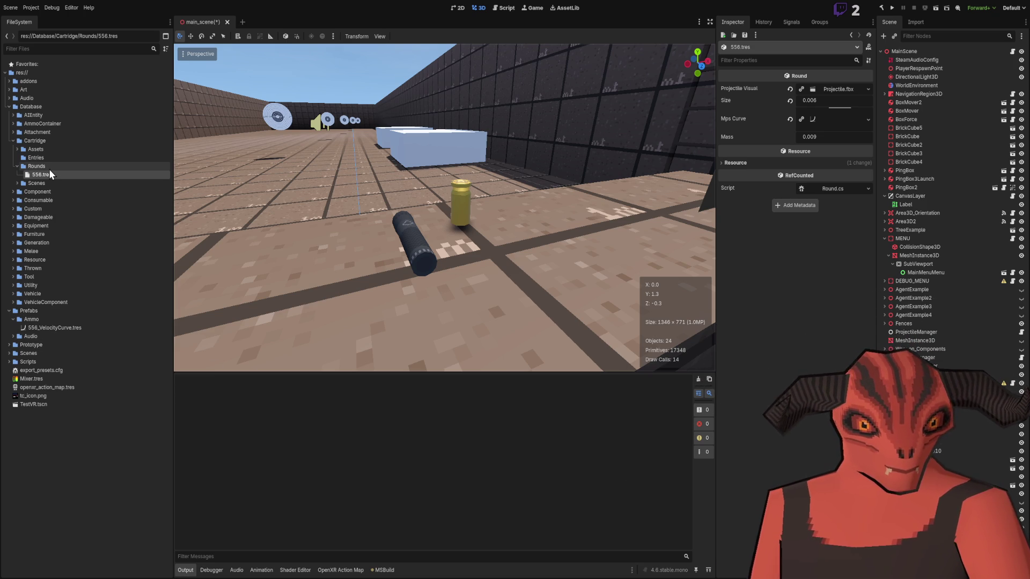
# Step: Expand the cartridge Assets folder and start filtering the file tree for '556'
pyautogui.click(26, 158)
pyautogui.click(19, 149)
pyautogui.click(18, 149)
pyautogui.click(17, 150)
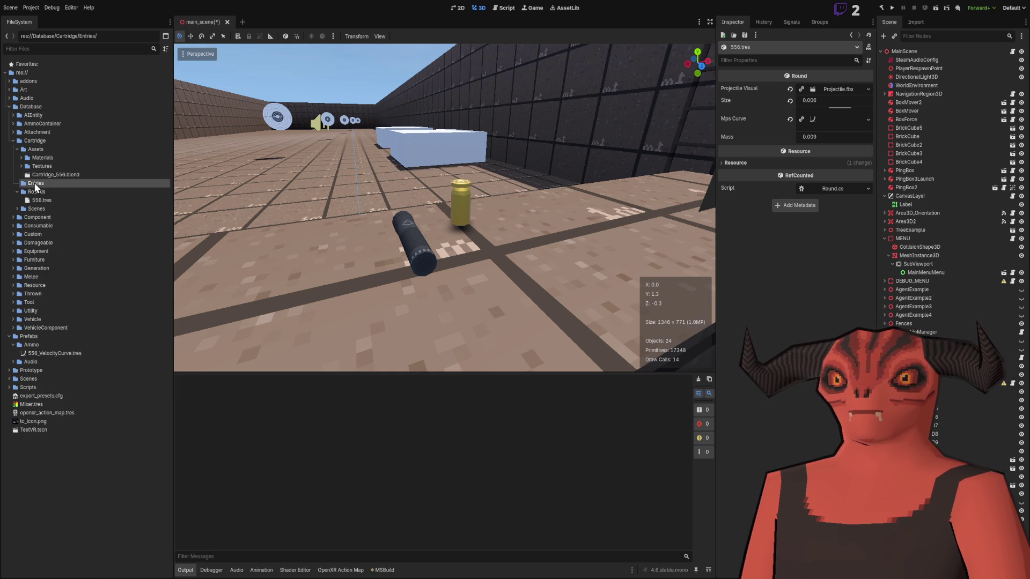
pyautogui.write('556')
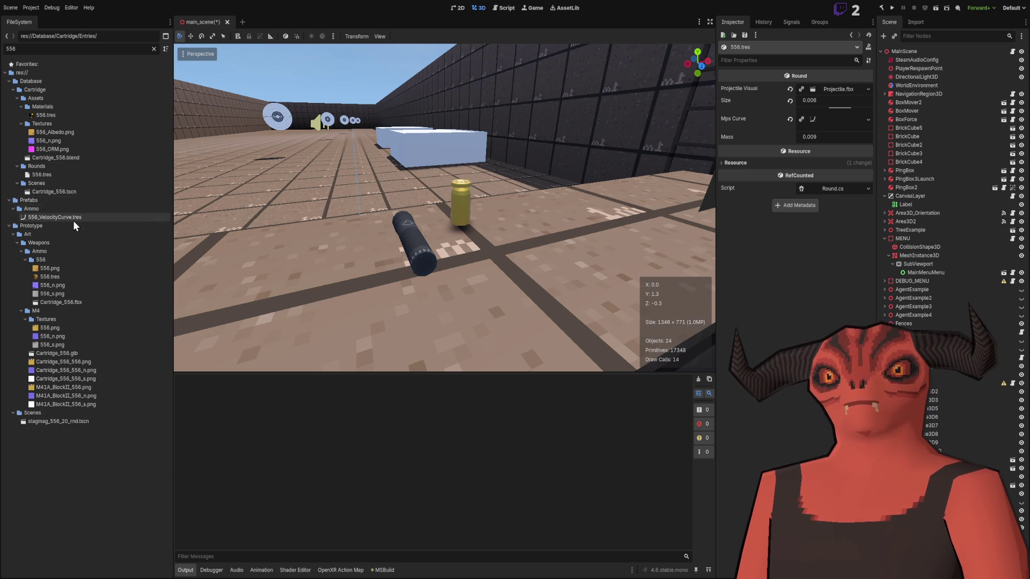
# Step: Browse the 556 matches, including the M4 Textures folder and M41A_BlockII_556_s.png
pyautogui.click(64, 262)
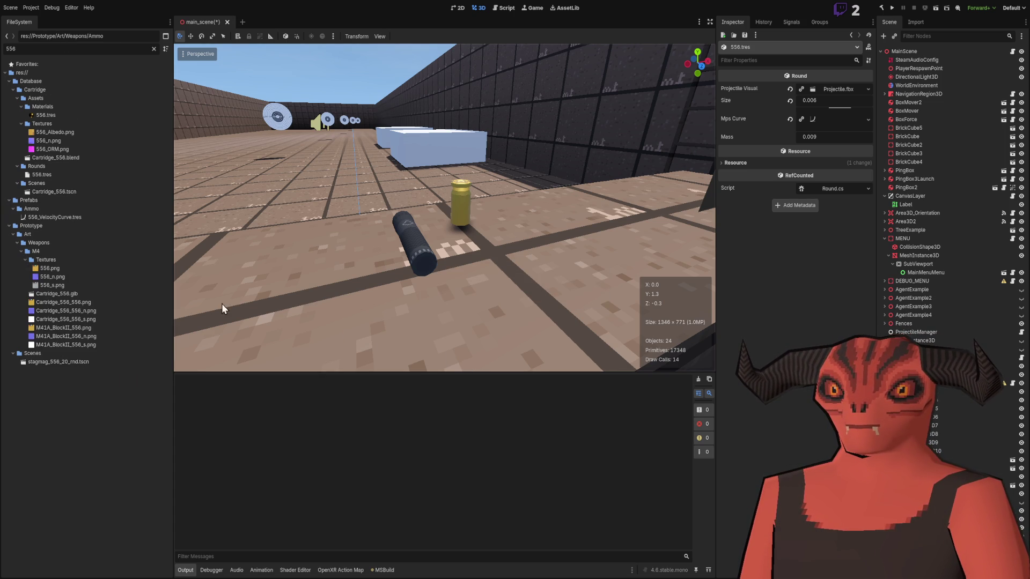
pyautogui.click(57, 262)
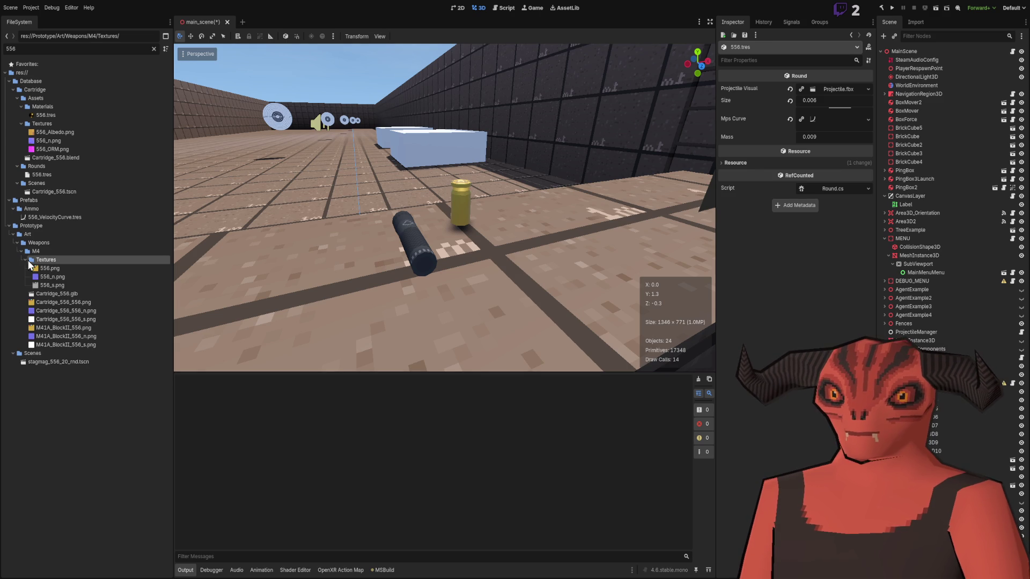
pyautogui.click(25, 260)
pyautogui.click(60, 320)
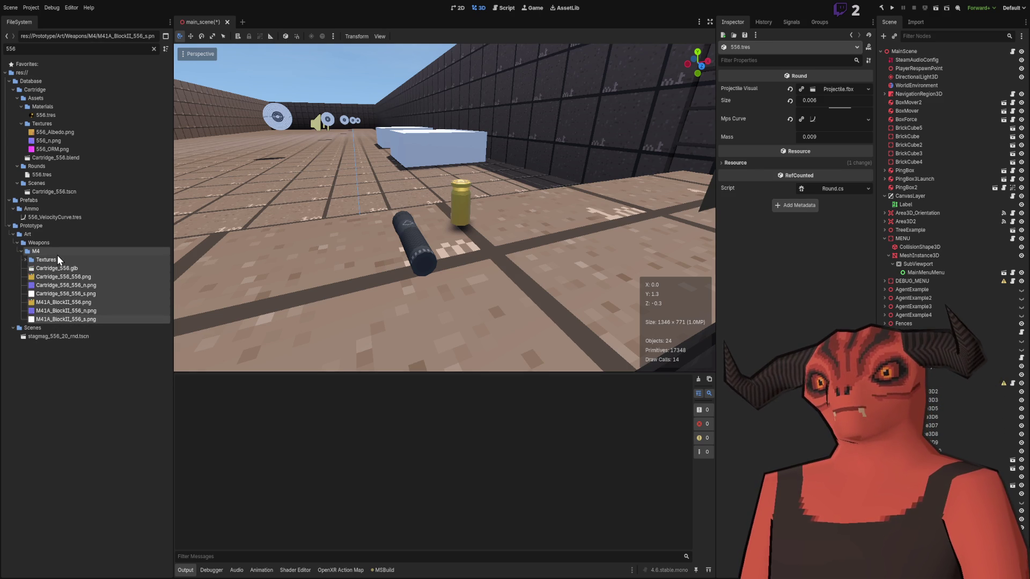
# Step: Clear the file filter and select the M4 weapon folder
pyautogui.click(153, 48)
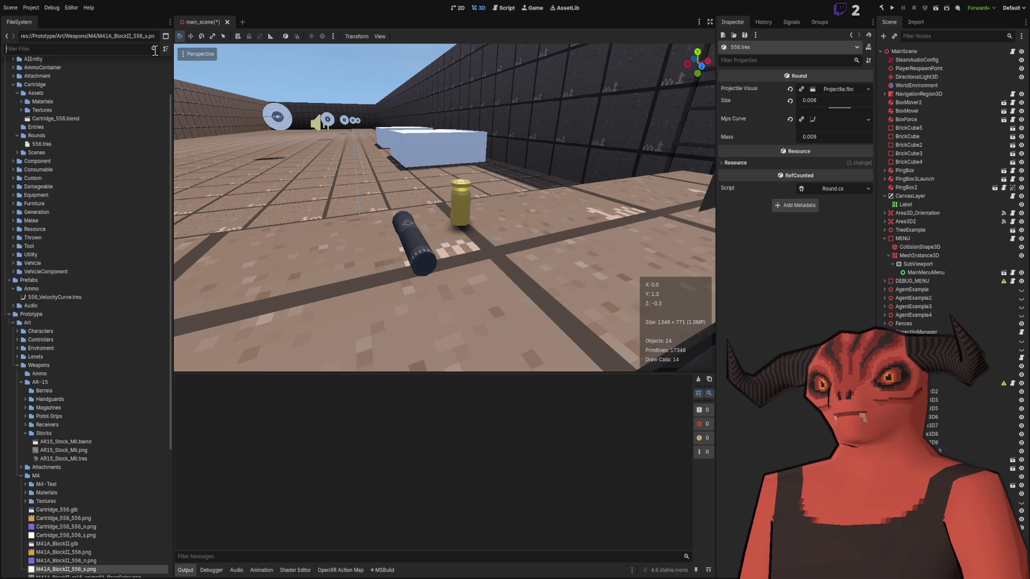
pyautogui.scroll(-2, 101, 254)
pyautogui.click(59, 288)
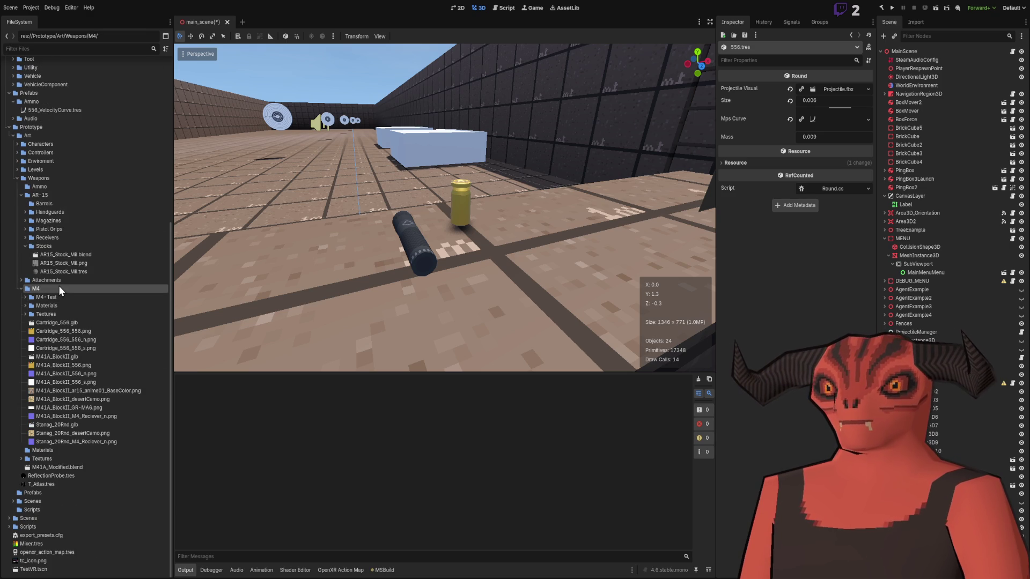
# Step: Drop M41A_BlockII.glb into the scene, inspect it up close, then delete it
pyautogui.moveTo(67, 356); pyautogui.dragTo(498, 285)
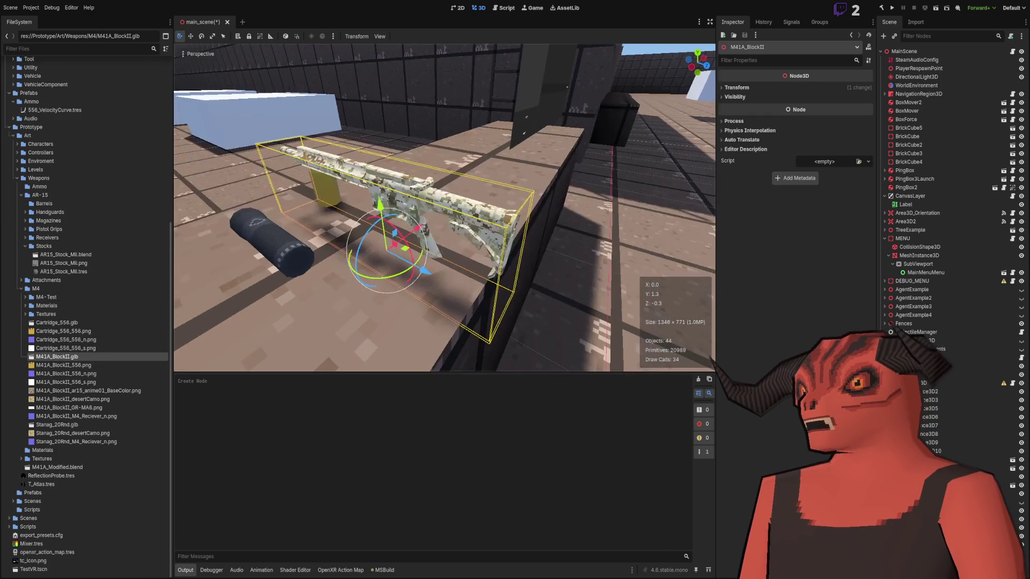
pyautogui.press('w')
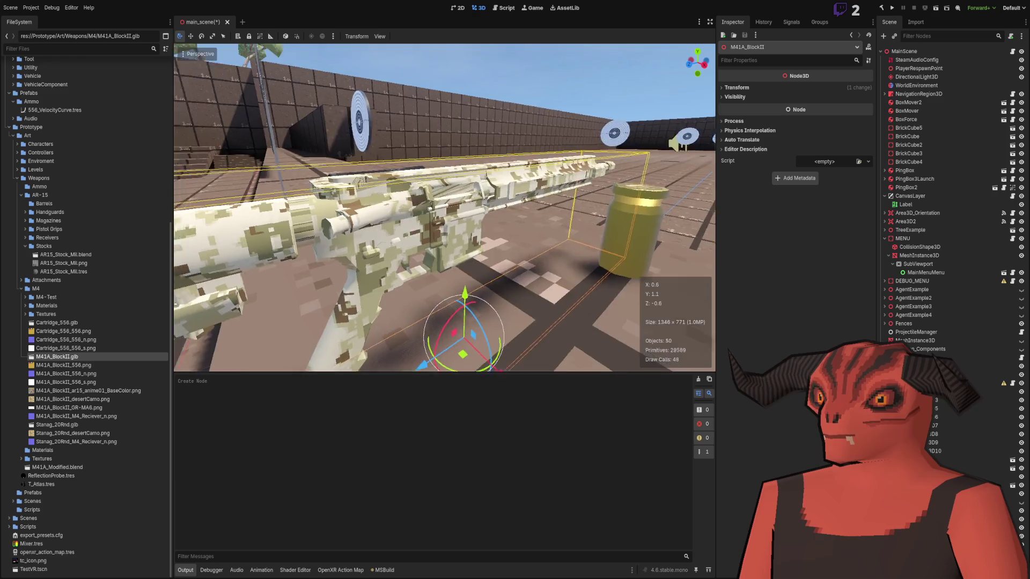
pyautogui.press('s')
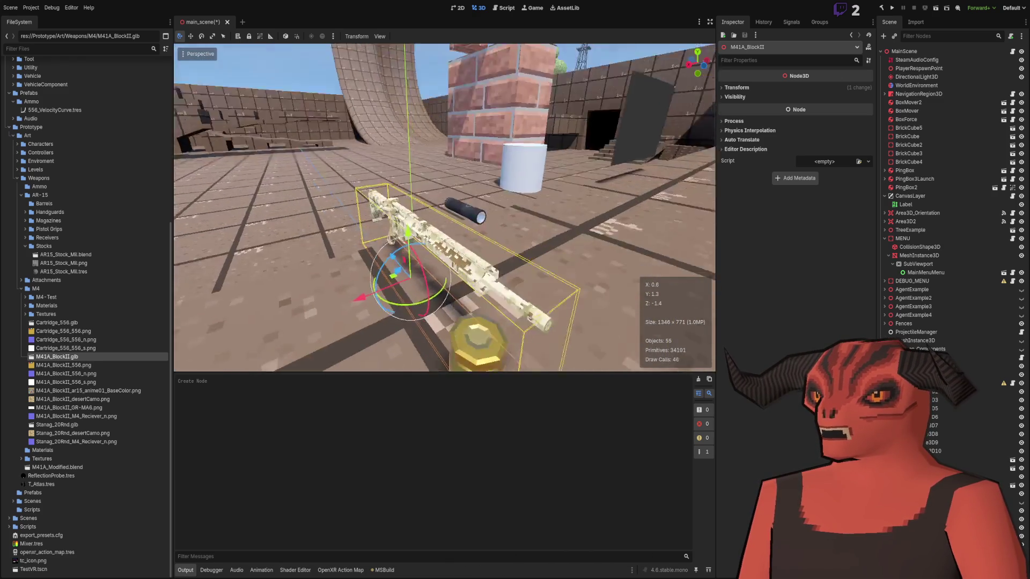
pyautogui.press('d')
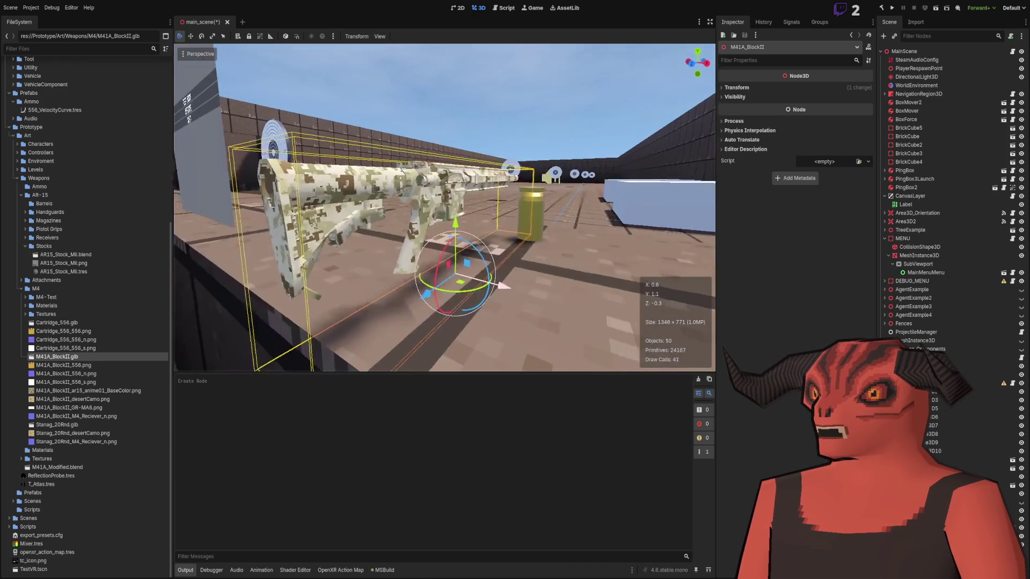
pyautogui.press('a')
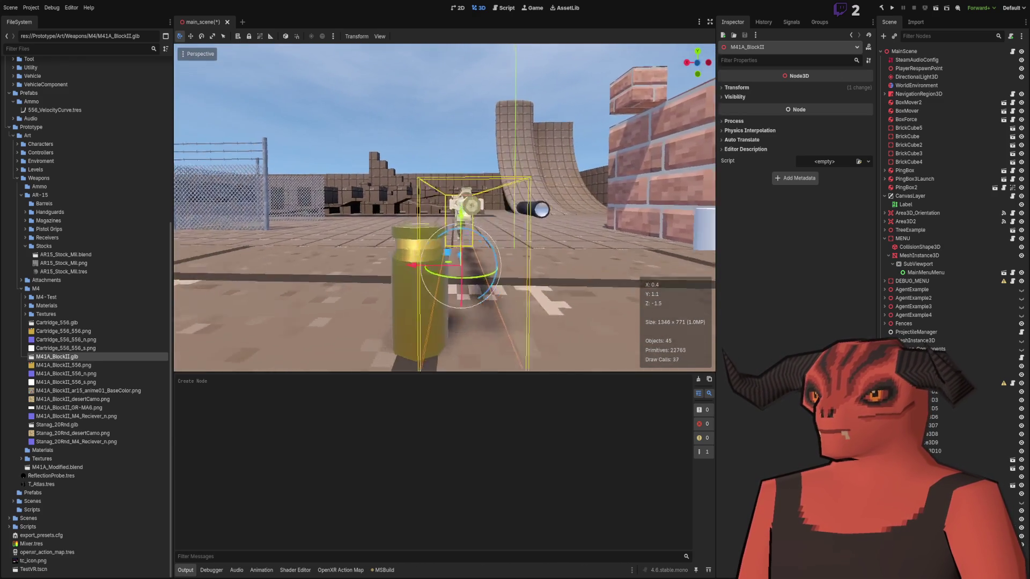
pyautogui.press('w')
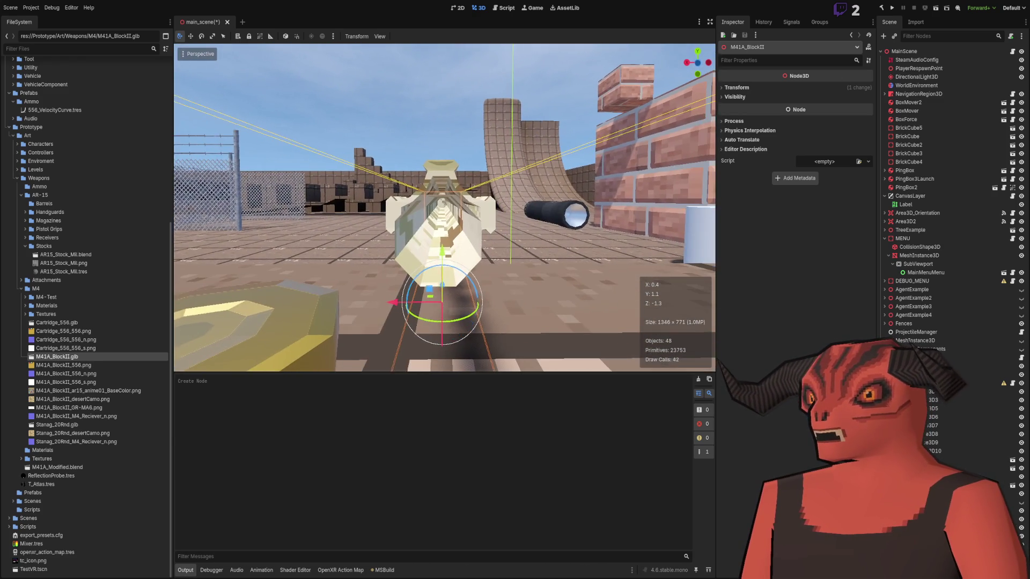
pyautogui.press('s')
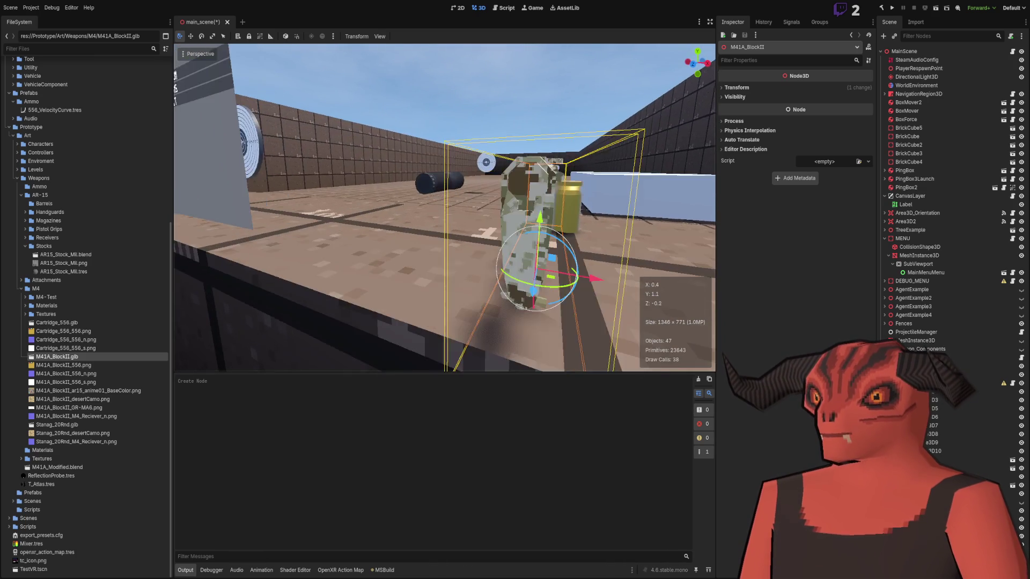
pyautogui.press('Delete')
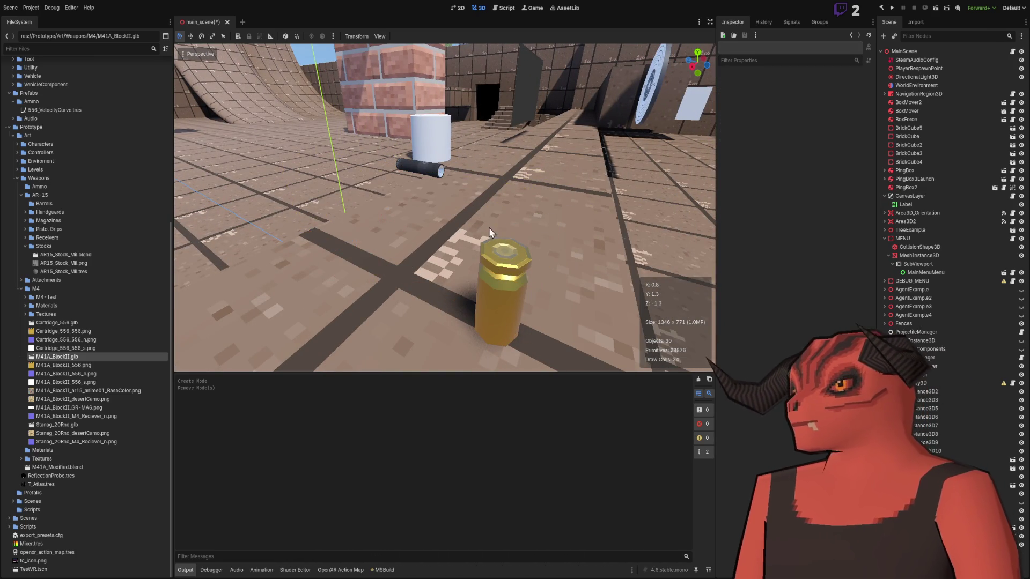
# Step: Browse the M4-Test and M4 folders under Prototype/Art/Weapons, folding and reopening M4
pyautogui.click(24, 310)
pyautogui.click(26, 298)
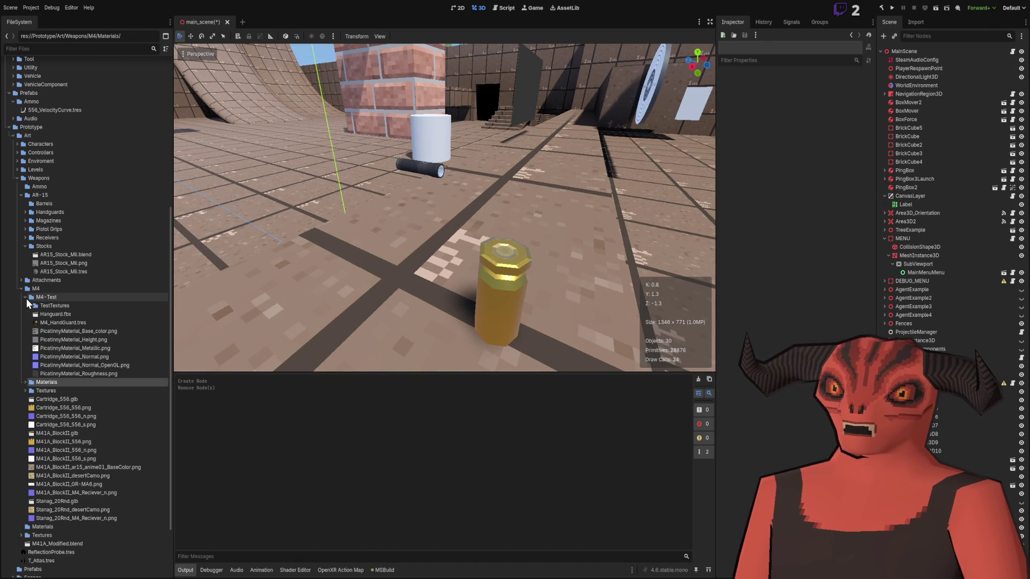
pyautogui.click(26, 299)
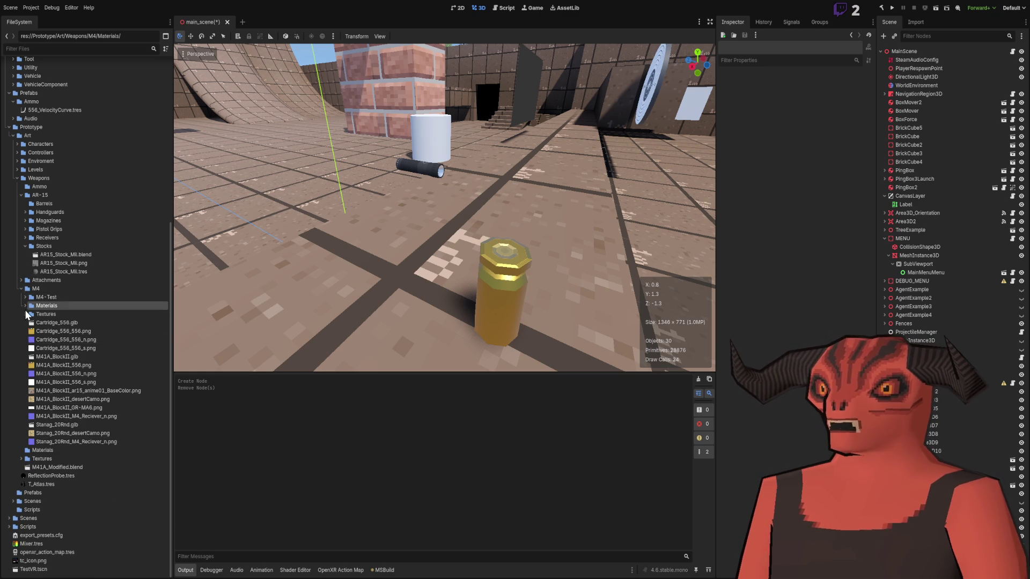
pyautogui.click(20, 289)
pyautogui.click(23, 443)
pyautogui.click(22, 443)
pyautogui.click(23, 443)
pyautogui.doubleClick(23, 440)
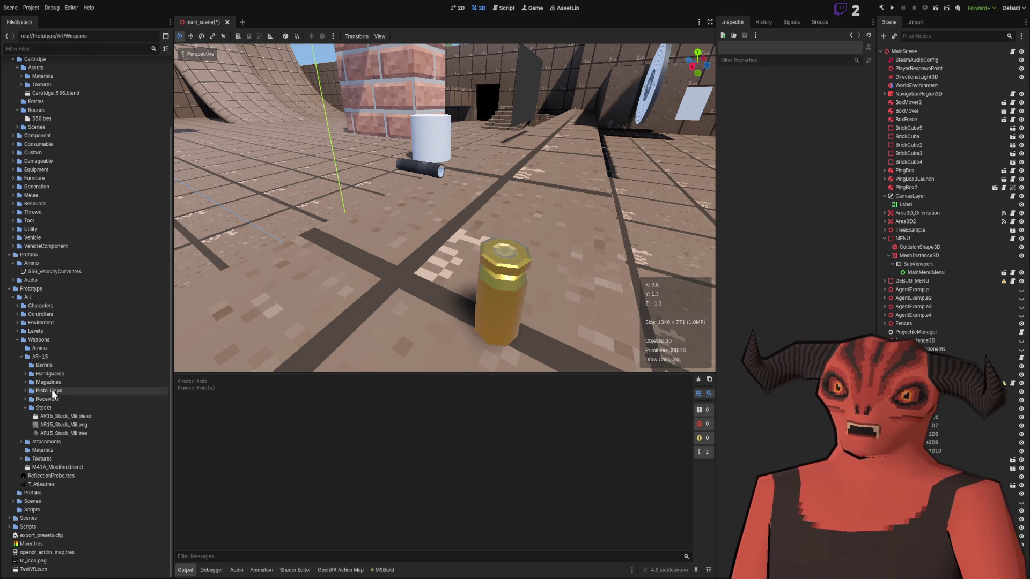
# Step: Select the AR-15 Barrels folder, collapse AR-15 Stocks, and select the AR-15 folder
pyautogui.click(38, 364)
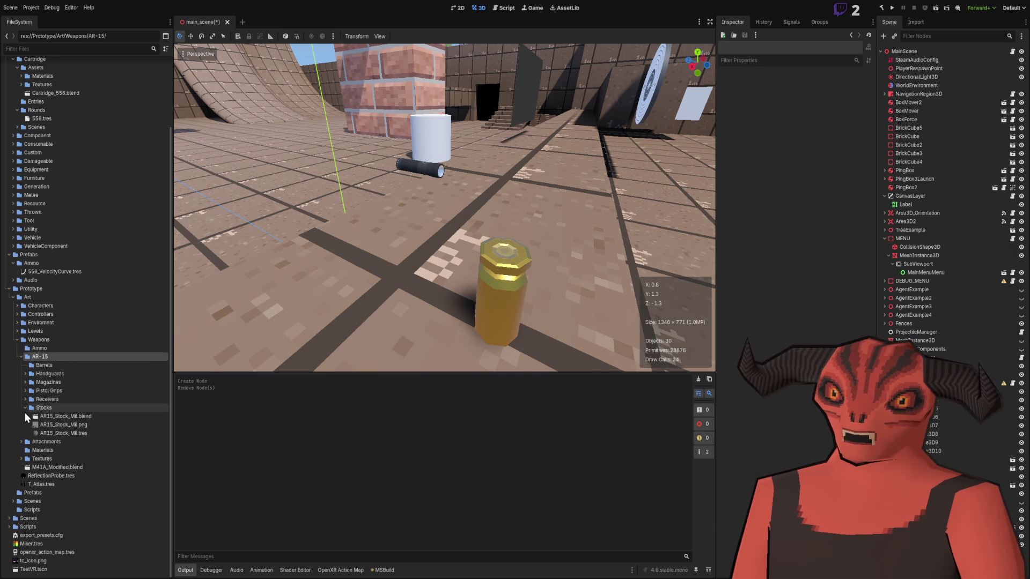
pyautogui.click(24, 408)
pyautogui.click(40, 379)
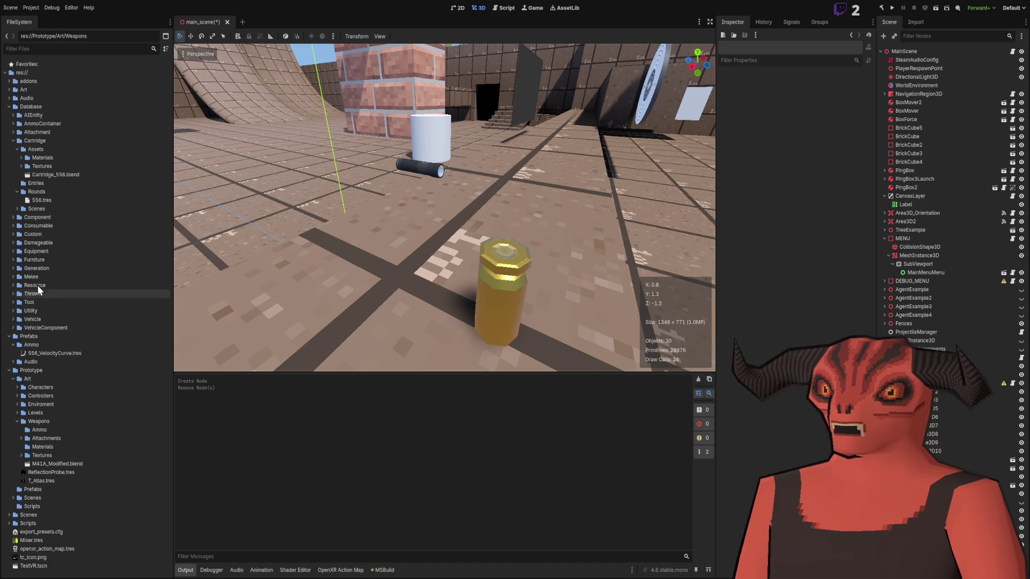
# Step: Locate the AR15 materials and open FA_AR15_Stock_Military_01.tres in the Inspector
pyautogui.click(12, 218)
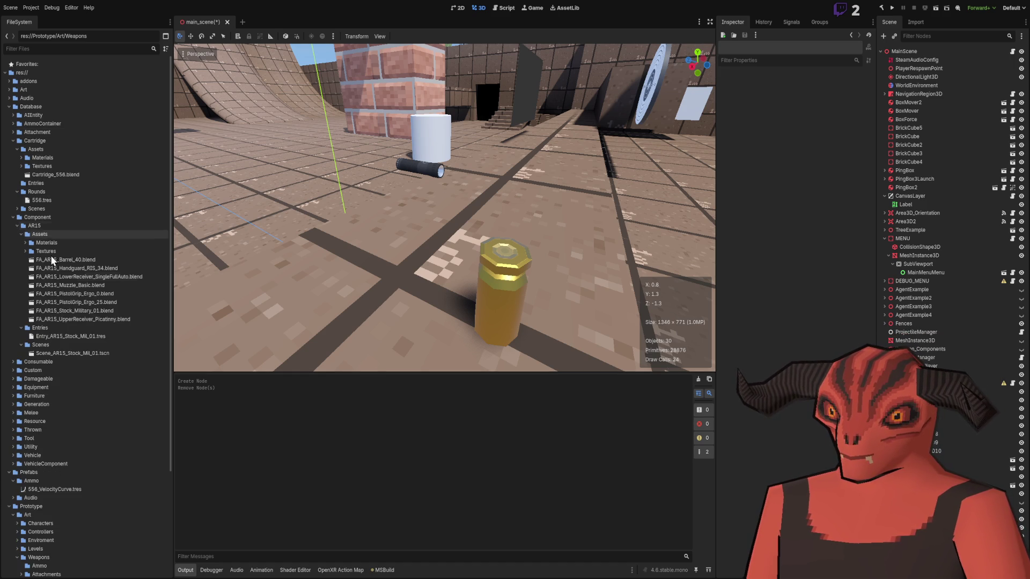
pyautogui.click(92, 311)
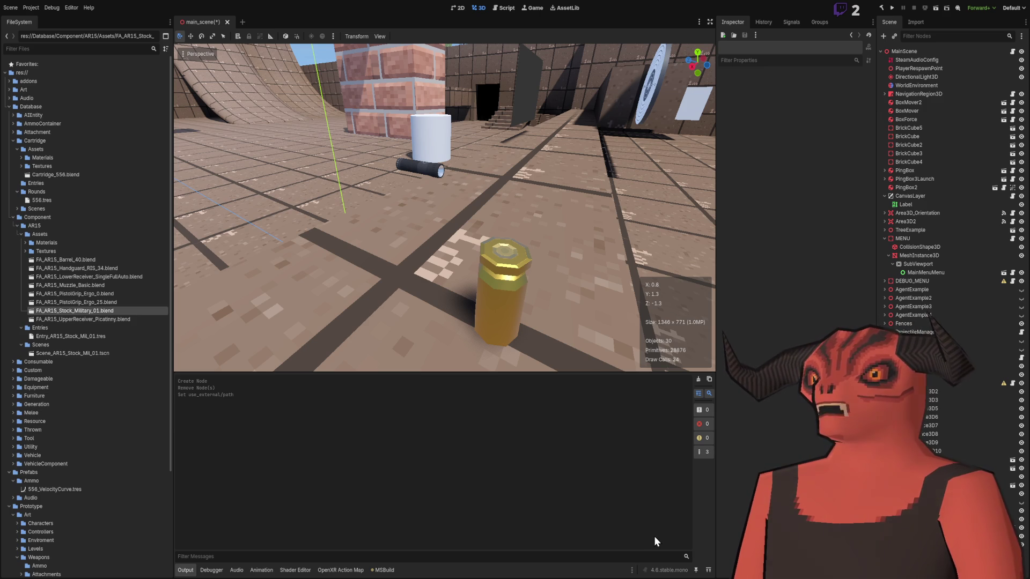
pyautogui.click(25, 243)
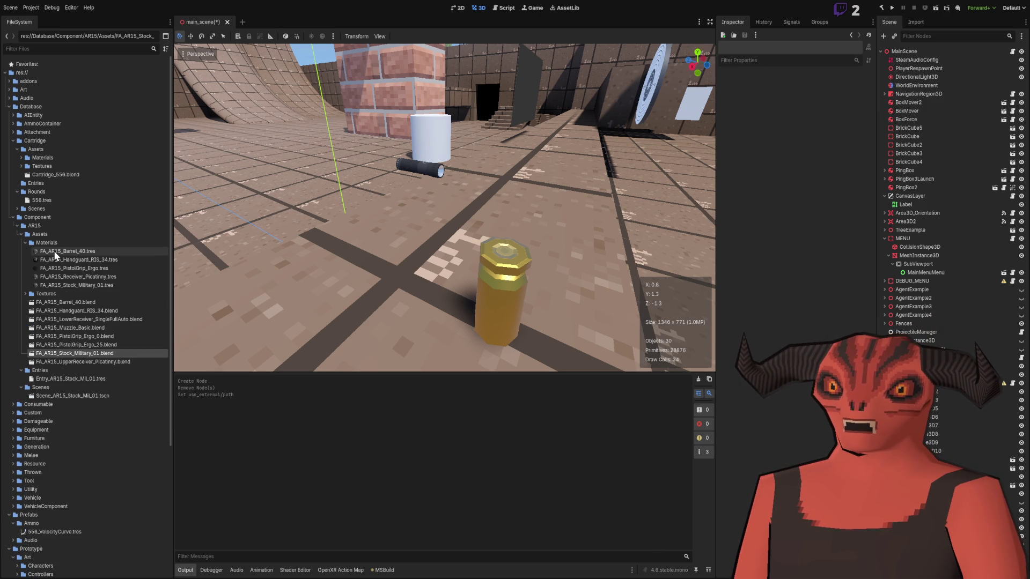
pyautogui.click(102, 284)
# Step: Clear the stock material's Albedo texture, then undo to restore it
pyautogui.click(747, 176)
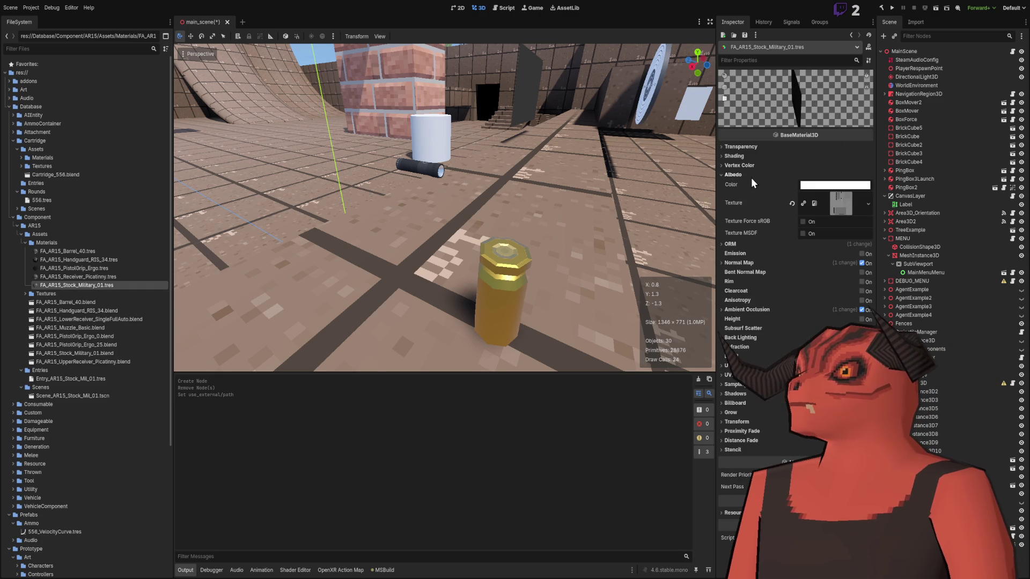
pyautogui.click(792, 204)
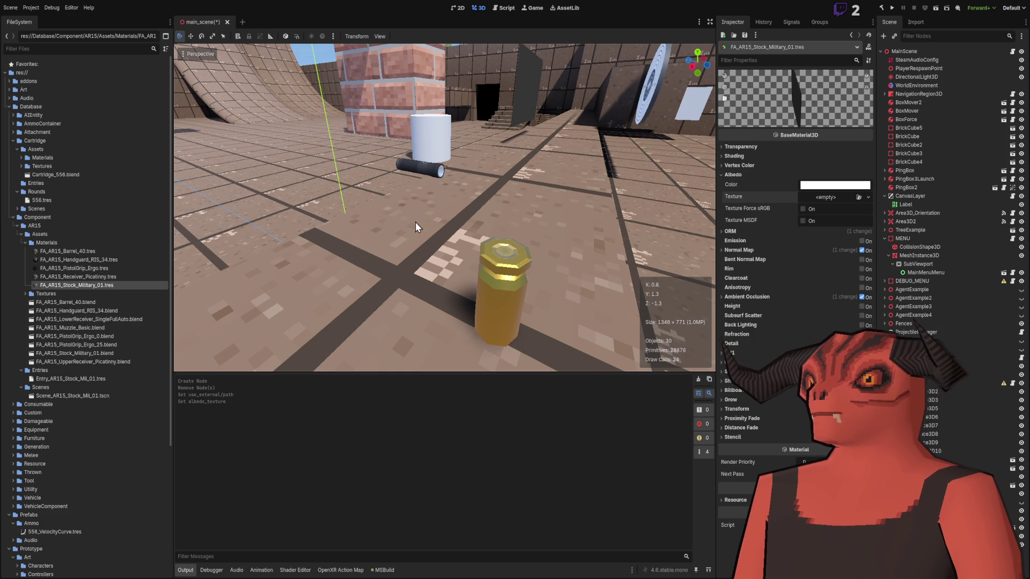
pyautogui.hotkey('ctrl', 'z')
pyautogui.moveTo(457, 222)
pyautogui.mouseDown()
pyautogui.moveTo(497, 218)
pyautogui.moveTo(338, 212)
pyautogui.mouseUp()
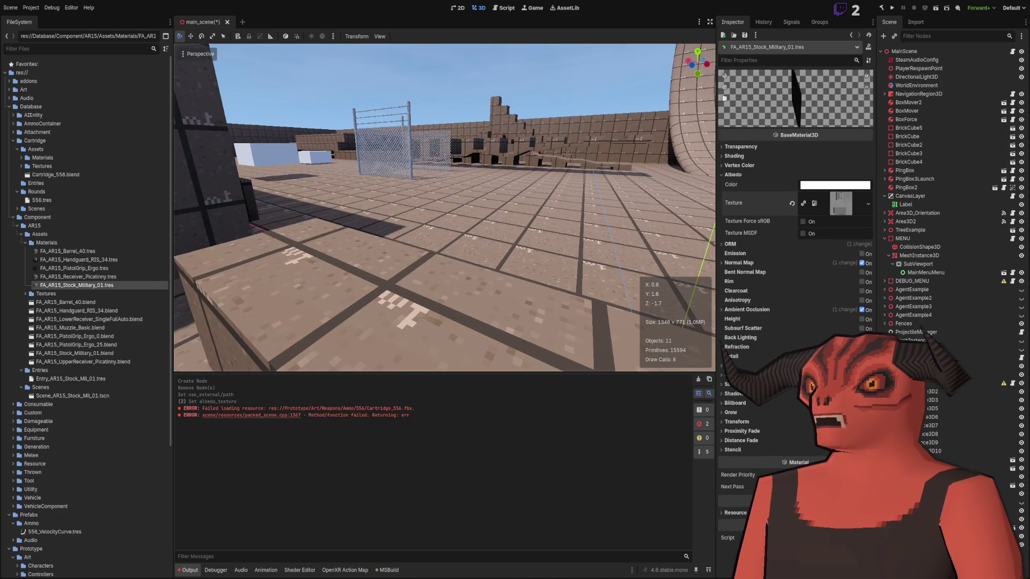
pyautogui.click(945, 36)
# Step: Filter the Scene dock for '556' and delete both Cartridge_556 nodes
pyautogui.write('556')
pyautogui.click(931, 54)
pyautogui.press('Delete')
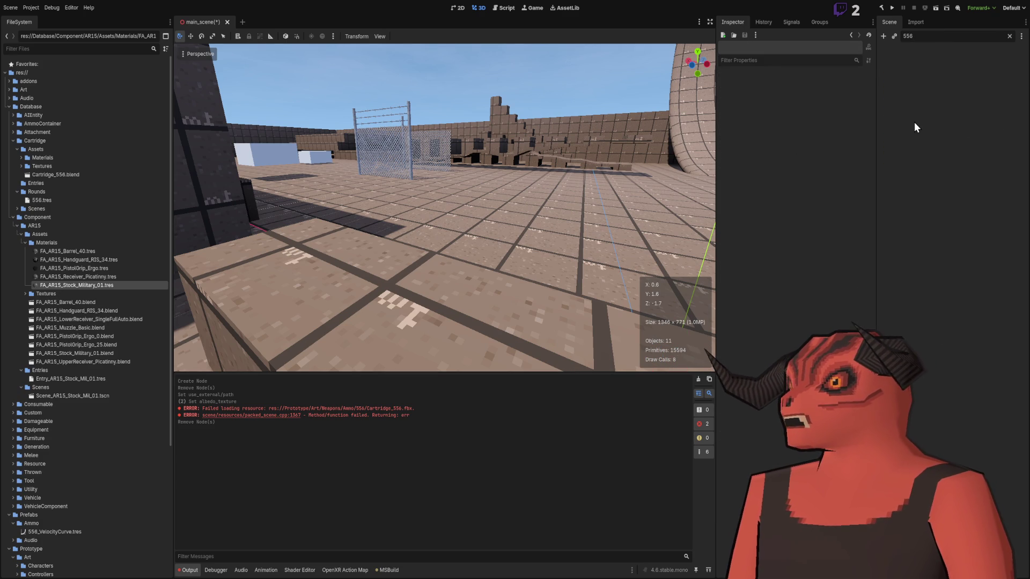
pyautogui.press('BackSpace')
pyautogui.press('BackSpace')
pyautogui.press('BackSpace')
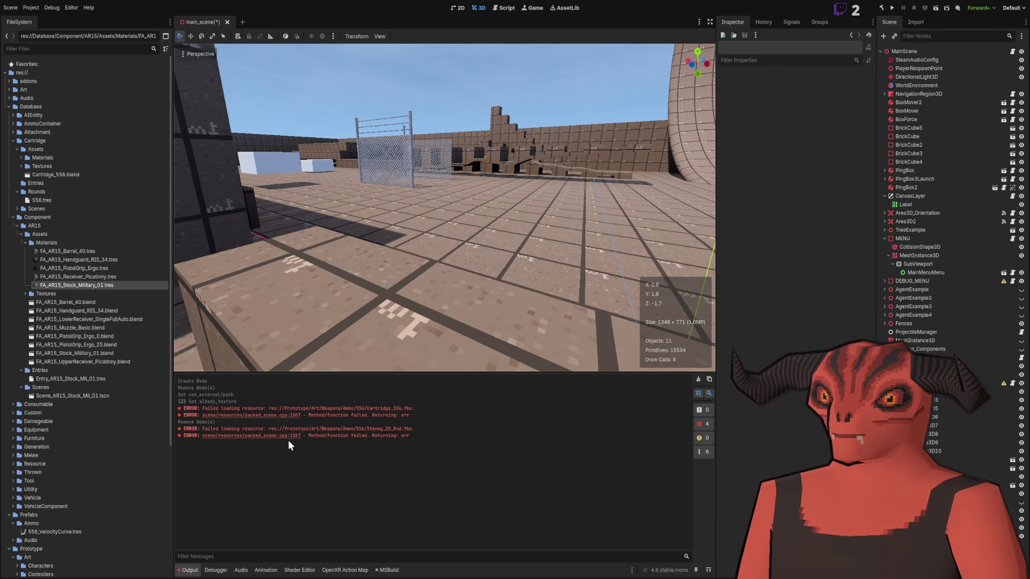
# Step: Filter for 'stanag', delete Stanag_20_Rnd and Stanag_20_Rnd2, clear the filter, and save
pyautogui.click(937, 36)
pyautogui.write('sta')
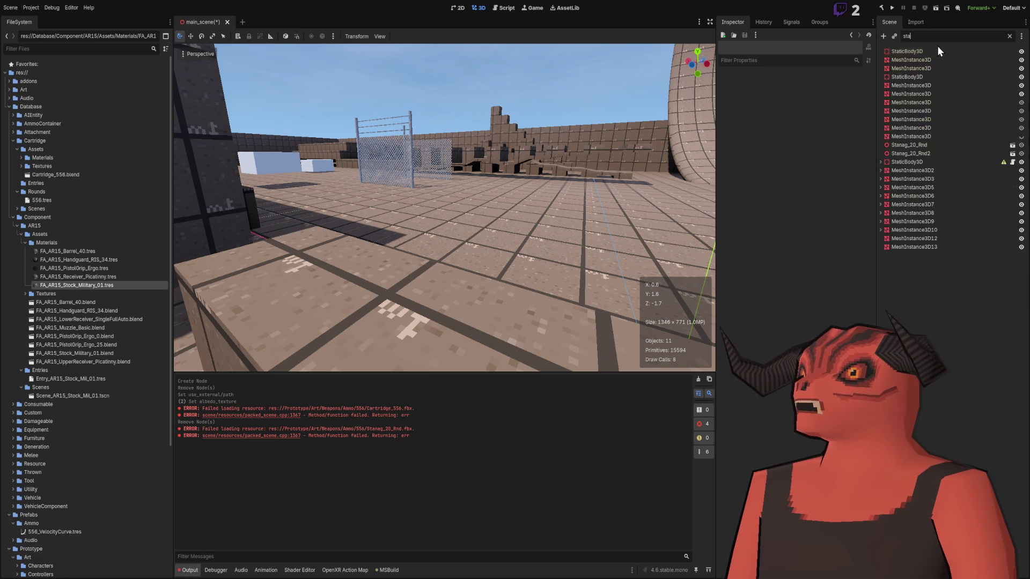
pyautogui.write('n')
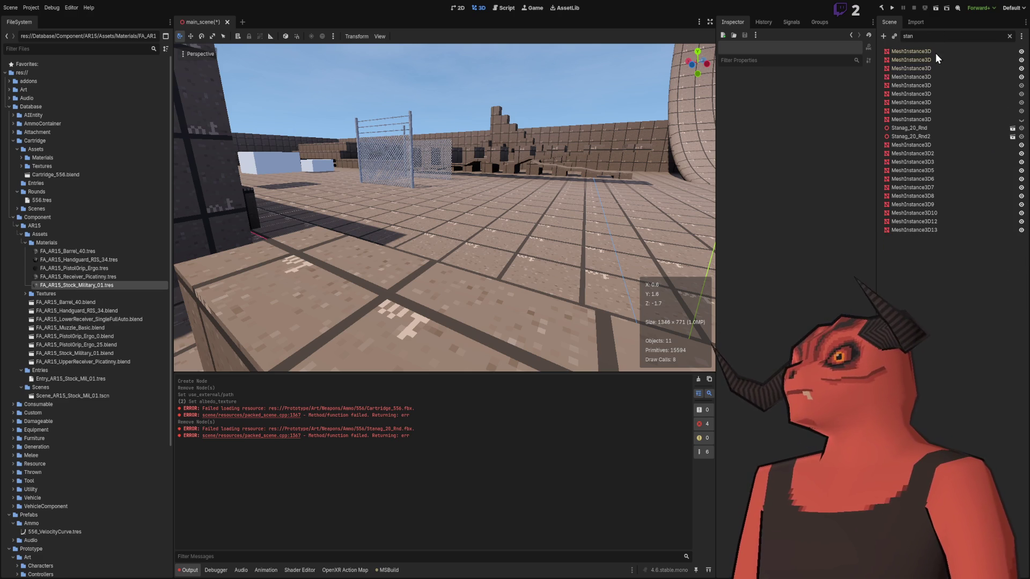
pyautogui.write('ag')
pyautogui.click(936, 53)
pyautogui.keyDown('shift'); pyautogui.click(936, 60); pyautogui.keyUp('shift')
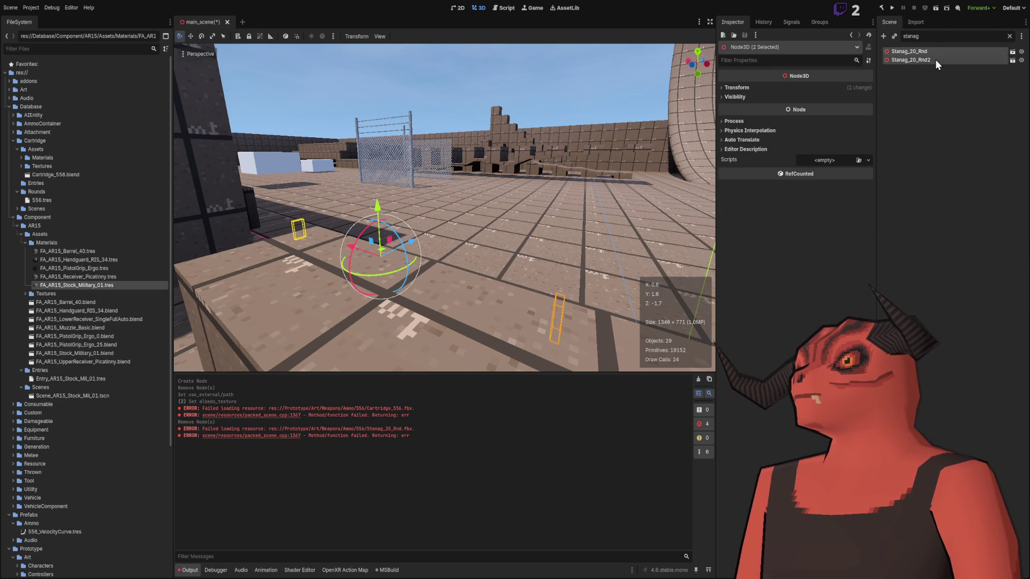
pyautogui.press('Delete')
pyautogui.click(938, 36)
pyautogui.press('BackSpace')
pyautogui.press('BackSpace')
pyautogui.press('BackSpace')
pyautogui.click(1009, 36)
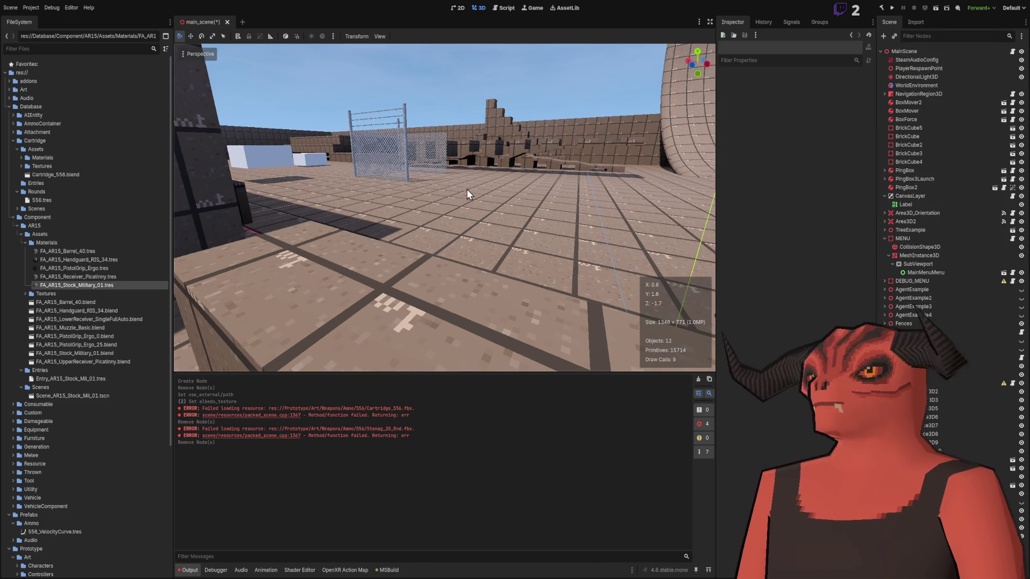
pyautogui.hotkey('ctrl', 's')
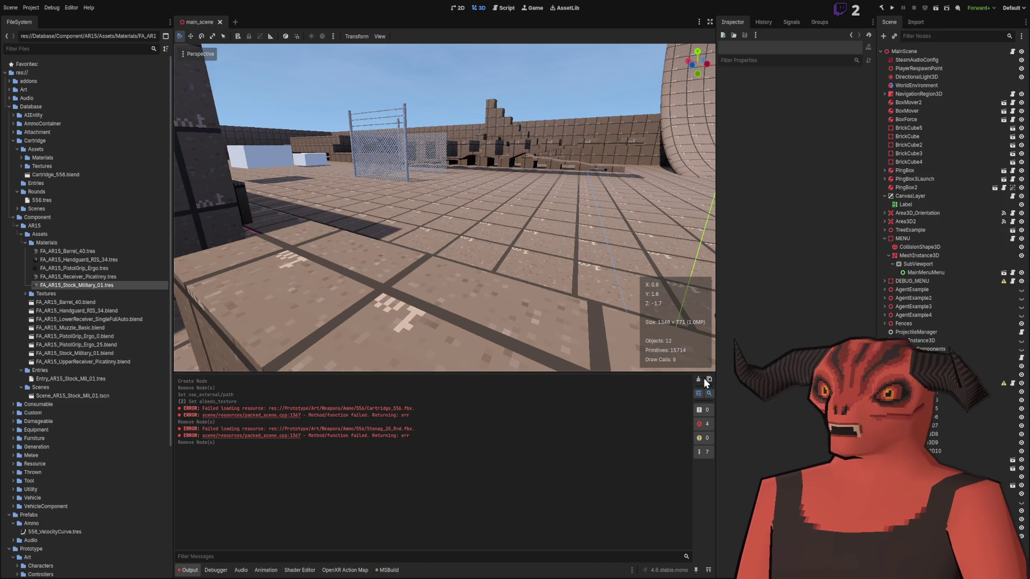
# Step: Clear the output log and collapse the Database folder
pyautogui.click(699, 380)
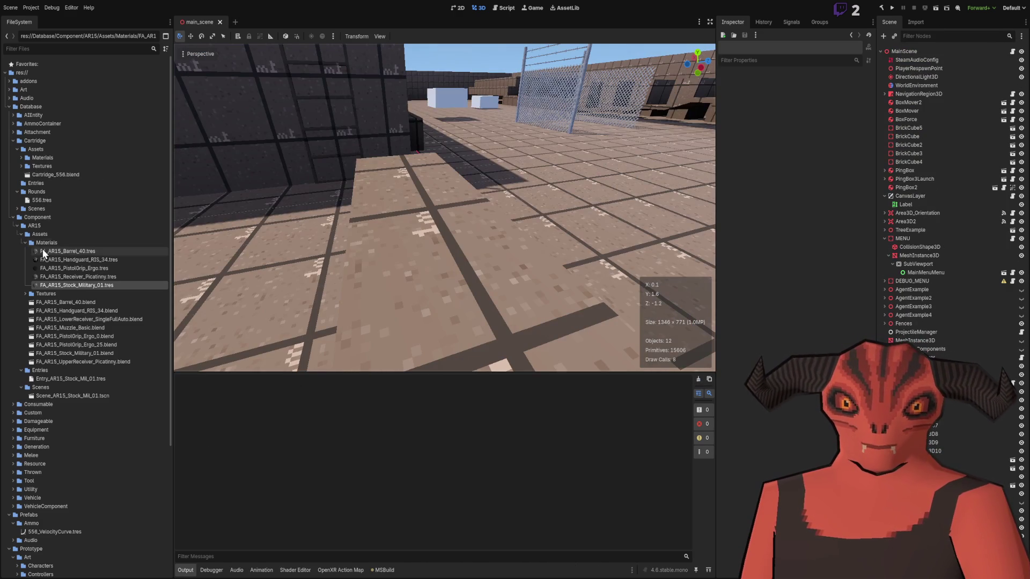
pyautogui.click(38, 217)
pyautogui.click(9, 107)
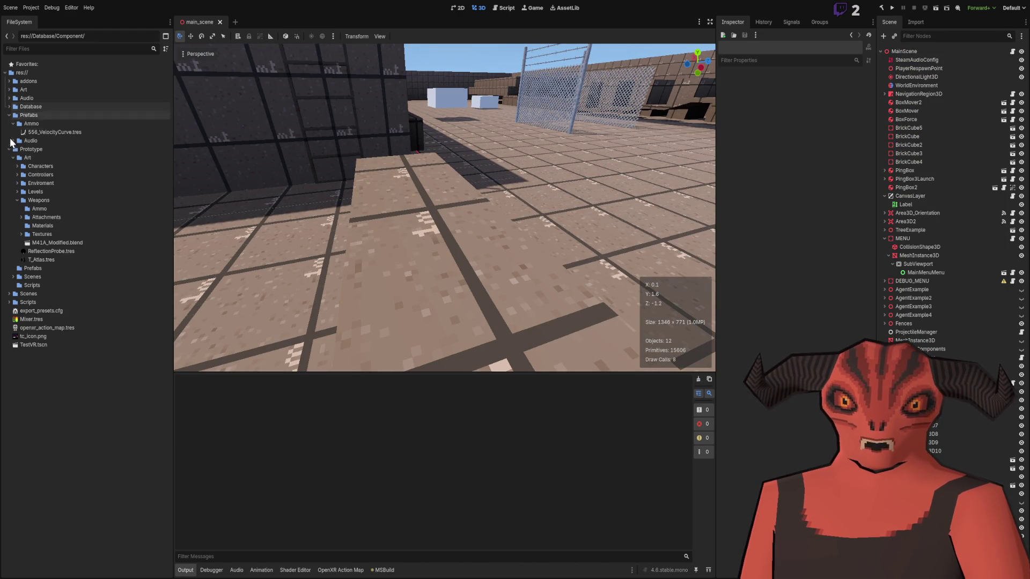
# Step: Move the Ammo and Materials folders into Attachments, then move Attachments out of Weapons
pyautogui.click(39, 209)
pyautogui.keyDown('ctrl'); pyautogui.click(43, 226); pyautogui.keyUp('ctrl')
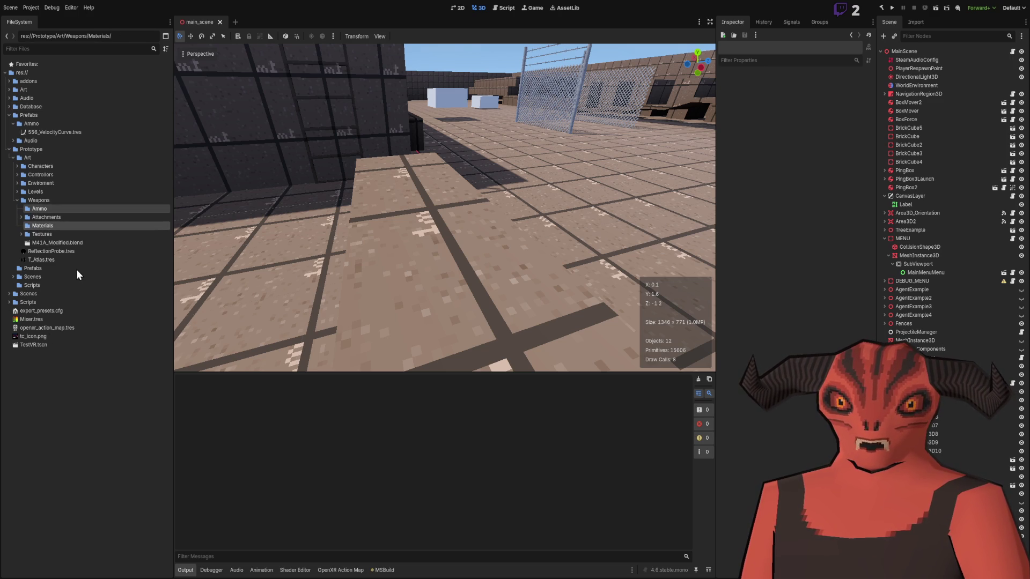
pyautogui.moveTo(39, 209); pyautogui.dragTo(27, 217)
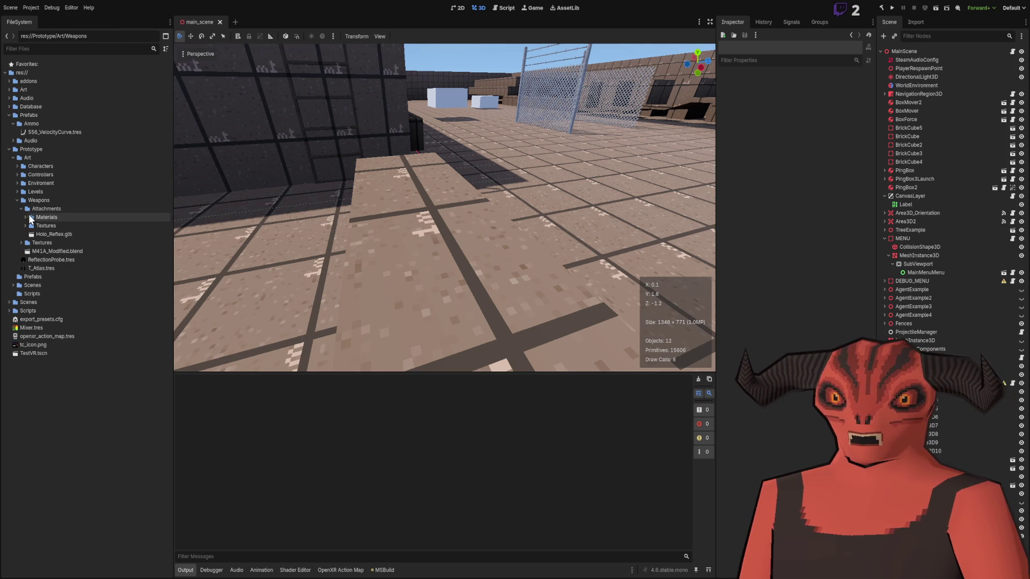
pyautogui.click(30, 210)
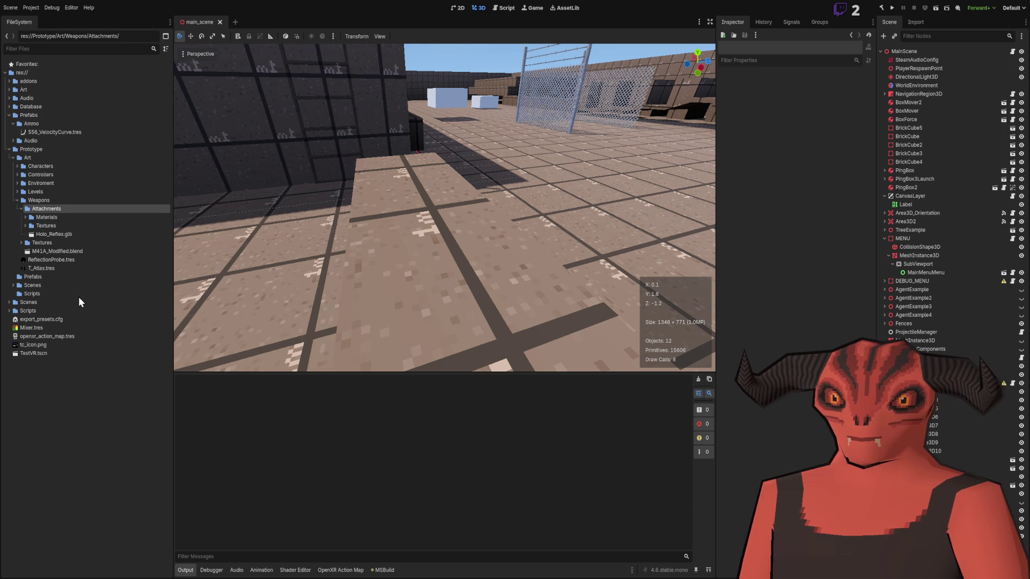
pyautogui.moveTo(462, 366)
pyautogui.mouseDown()
pyautogui.moveTo(269, 257)
pyautogui.moveTo(180, 223)
pyautogui.mouseUp()
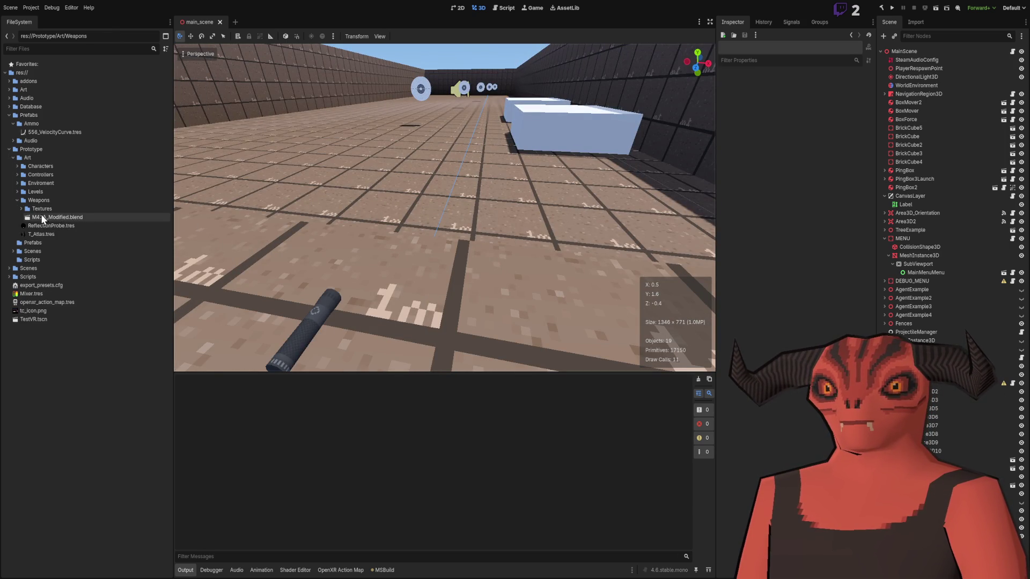
# Step: Drag M41A_Modified.blend from Weapons into the viewport and frame the new rifle
pyautogui.click(20, 209)
pyautogui.click(68, 235)
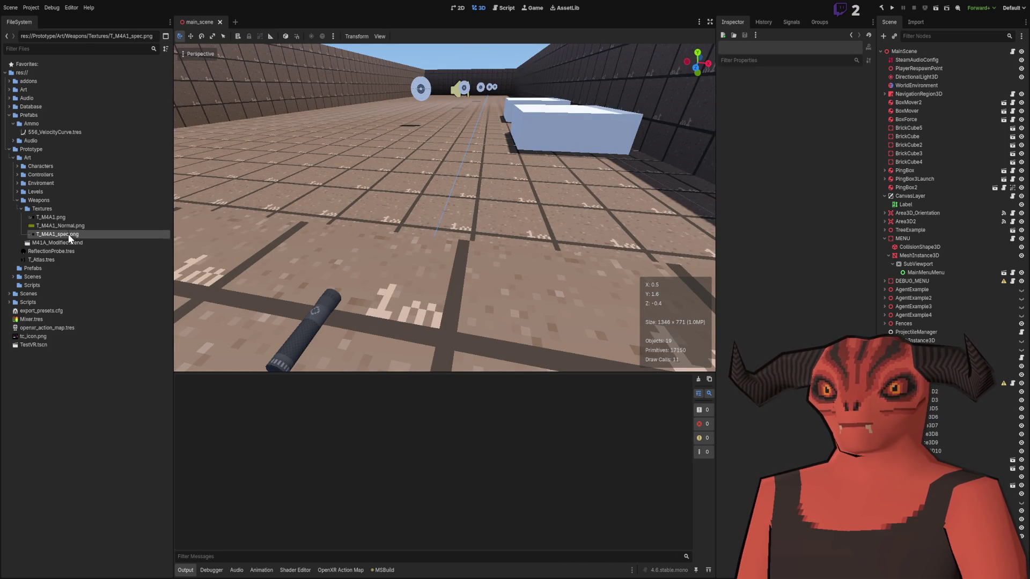
pyautogui.click(68, 218)
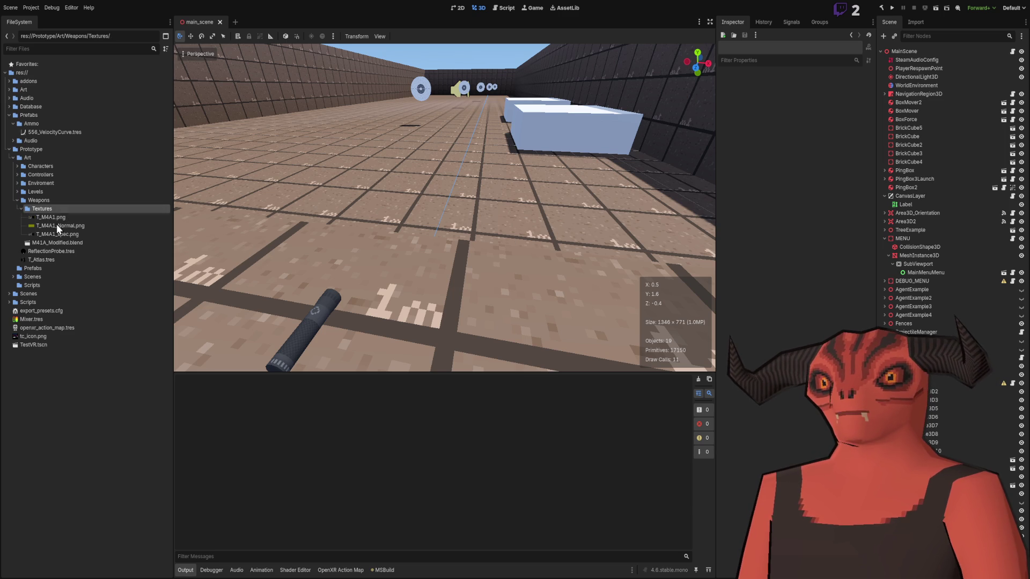
pyautogui.click(57, 244)
pyautogui.moveTo(57, 242)
pyautogui.mouseDown()
pyautogui.moveTo(75, 236)
pyautogui.moveTo(433, 292)
pyautogui.mouseUp()
pyautogui.press('f')
pyautogui.click(545, 107)
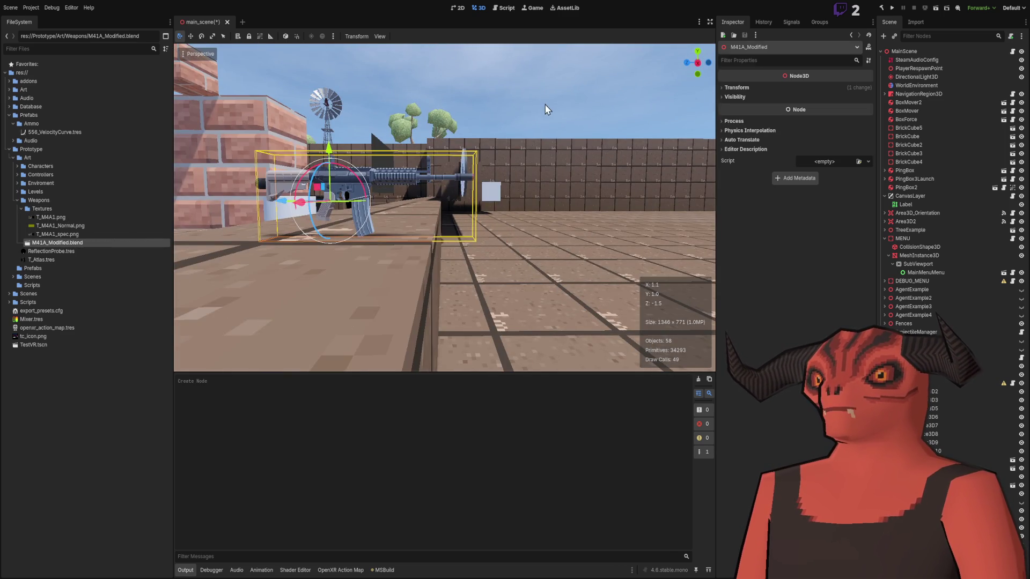
pyautogui.press('w')
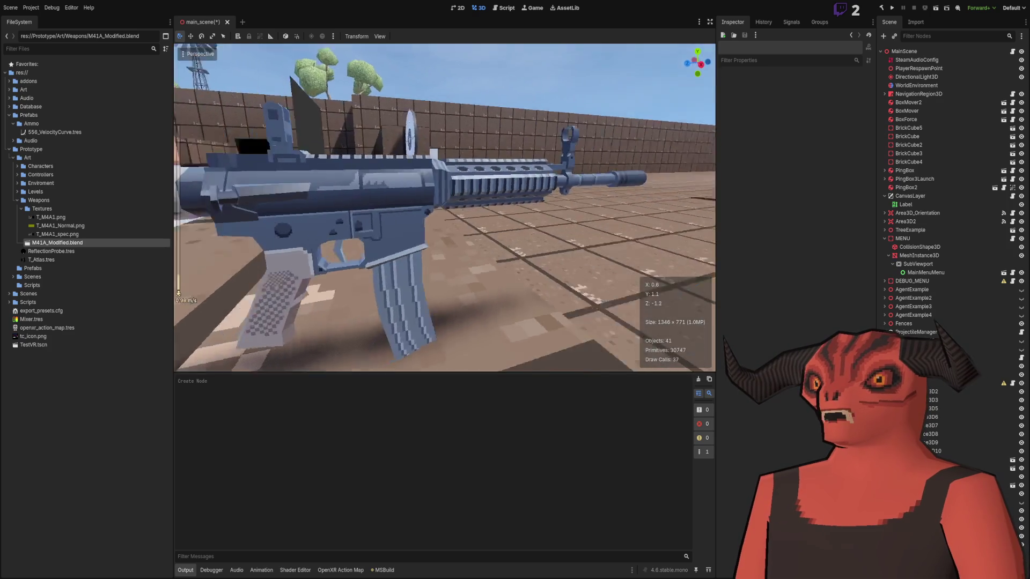
pyautogui.scroll(-3, 445, 207)
pyautogui.moveTo(445, 207); pyautogui.dragTo(312, 212)
pyautogui.scroll(-5, 444, 208)
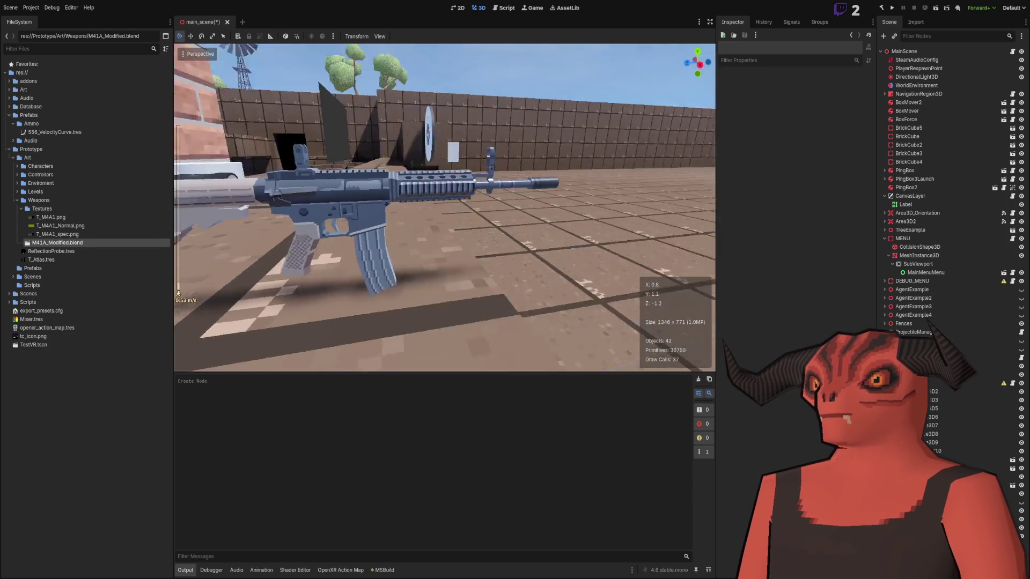
pyautogui.moveTo(445, 208)
pyautogui.mouseDown()
pyautogui.moveTo(547, 209)
pyautogui.moveTo(461, 208)
pyautogui.moveTo(510, 209)
pyautogui.moveTo(462, 209)
pyautogui.moveTo(494, 210)
pyautogui.mouseUp()
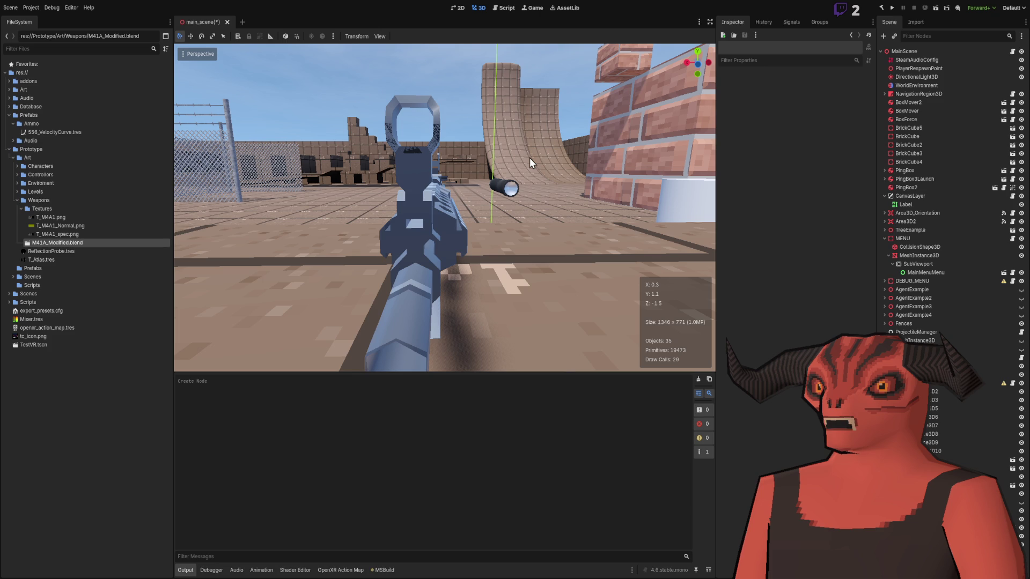
pyautogui.moveTo(418, 142); pyautogui.dragTo(419, 142)
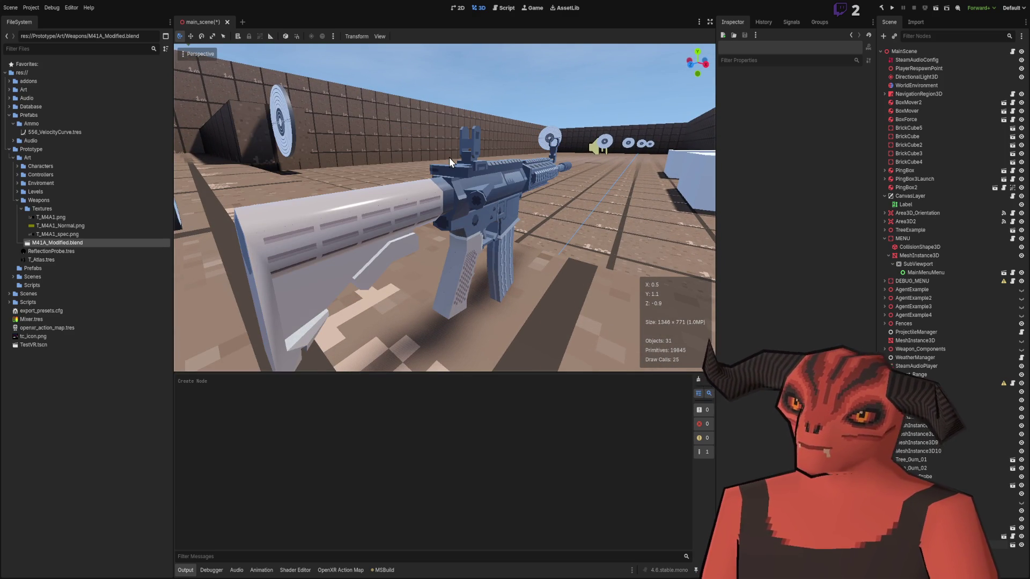
pyautogui.moveTo(452, 147); pyautogui.dragTo(452, 146)
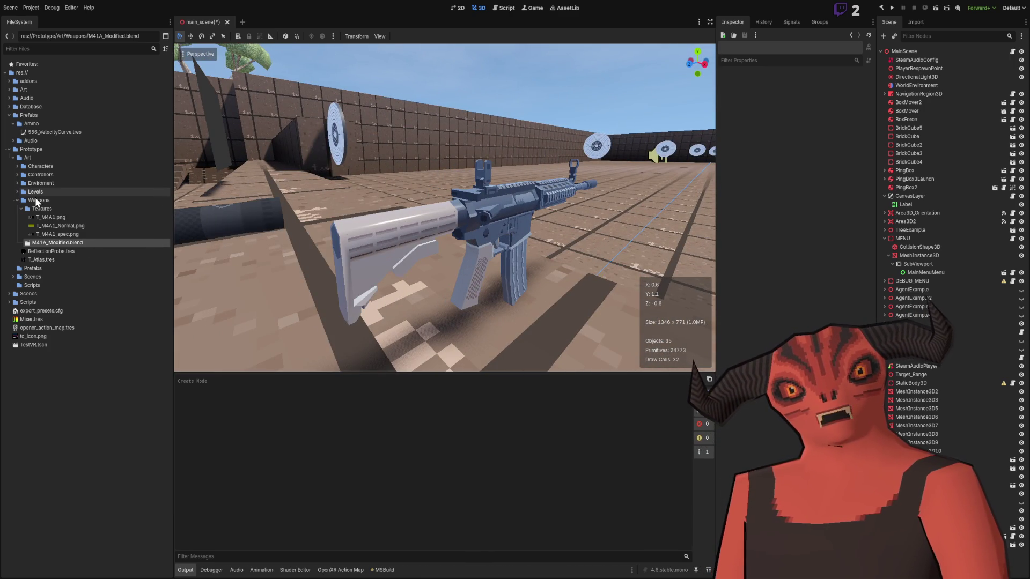
pyautogui.click(47, 235)
pyautogui.click(22, 209)
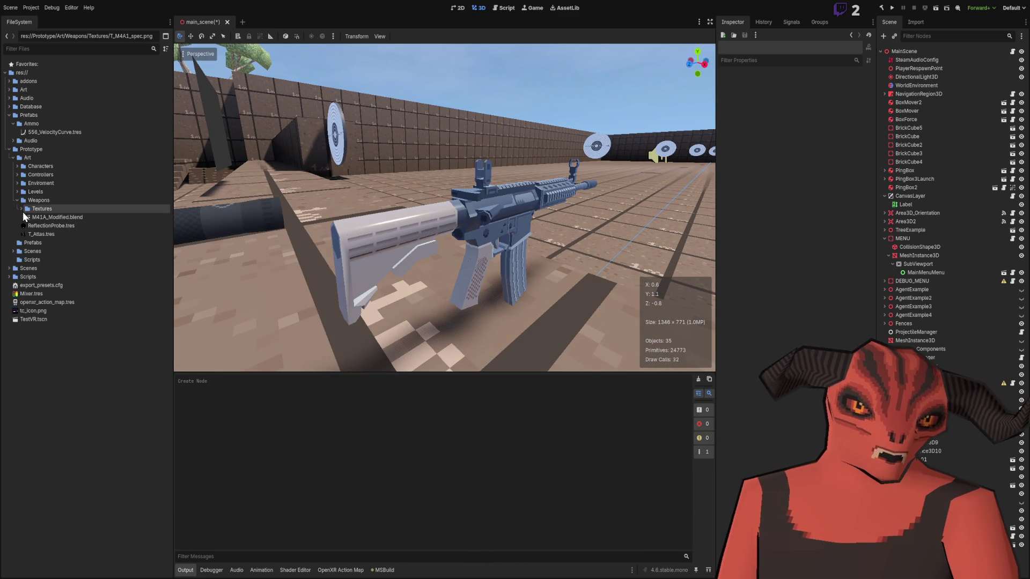
# Step: Open ReflectionProbe.tres in the Inspector and collapse the Weapons folder
pyautogui.click(35, 210)
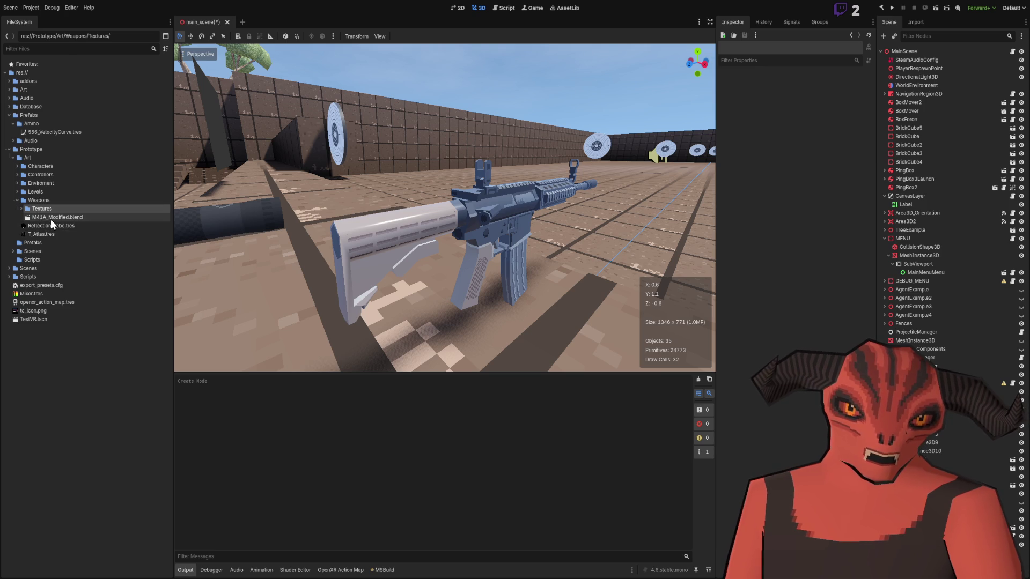
pyautogui.click(47, 235)
pyautogui.click(52, 229)
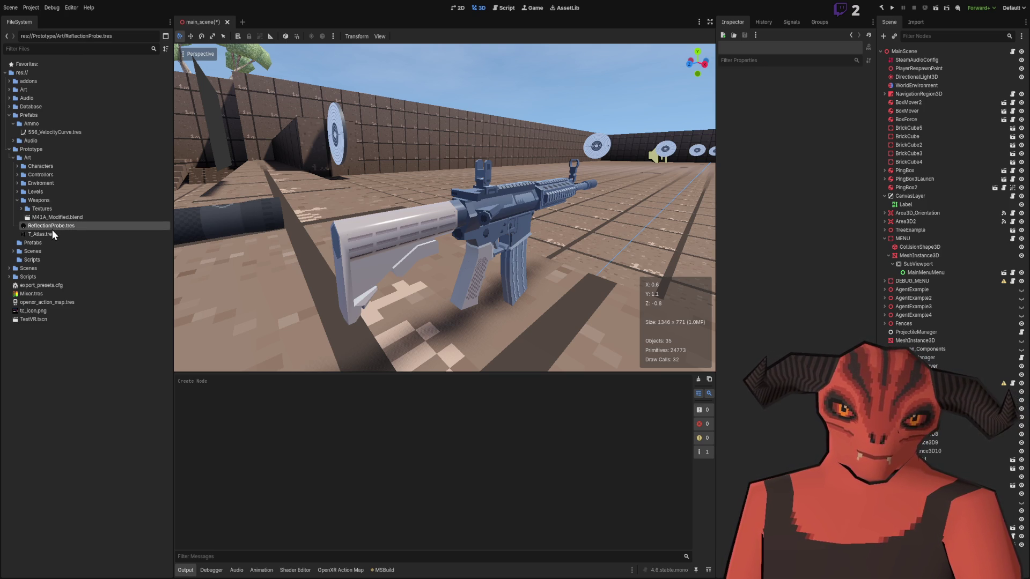
pyautogui.doubleClick(53, 228)
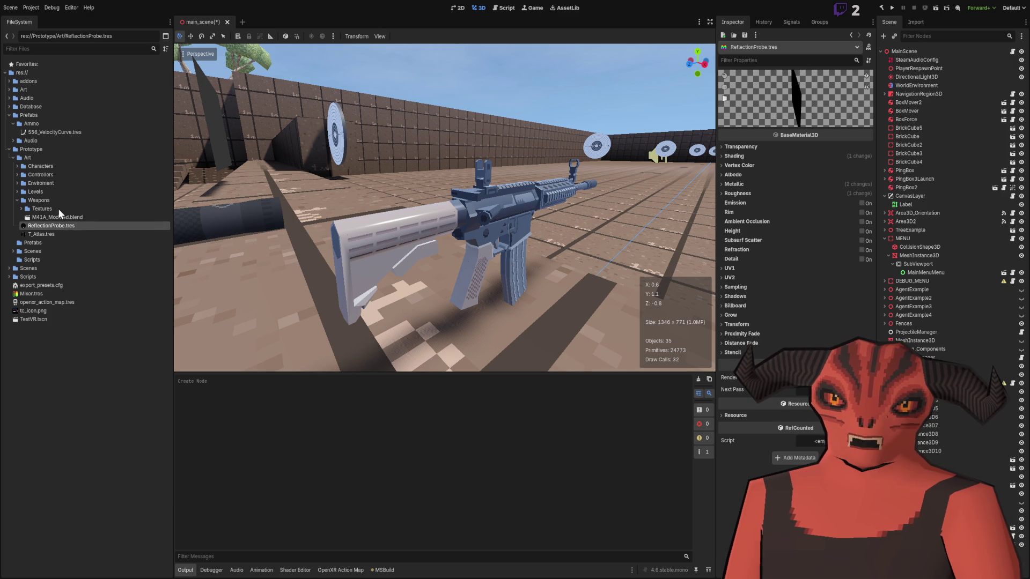
pyautogui.click(28, 201)
pyautogui.click(16, 200)
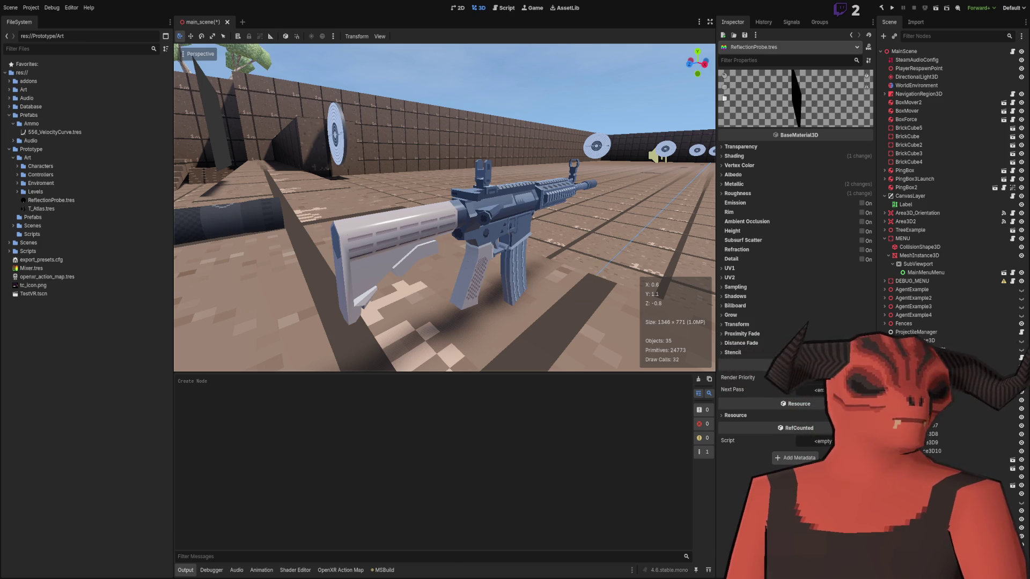
# Step: Briefly expand and collapse the Levels, Enviroment and Controllers folders
pyautogui.click(17, 192)
pyautogui.click(17, 192)
pyautogui.click(17, 183)
pyautogui.click(17, 184)
pyautogui.click(17, 175)
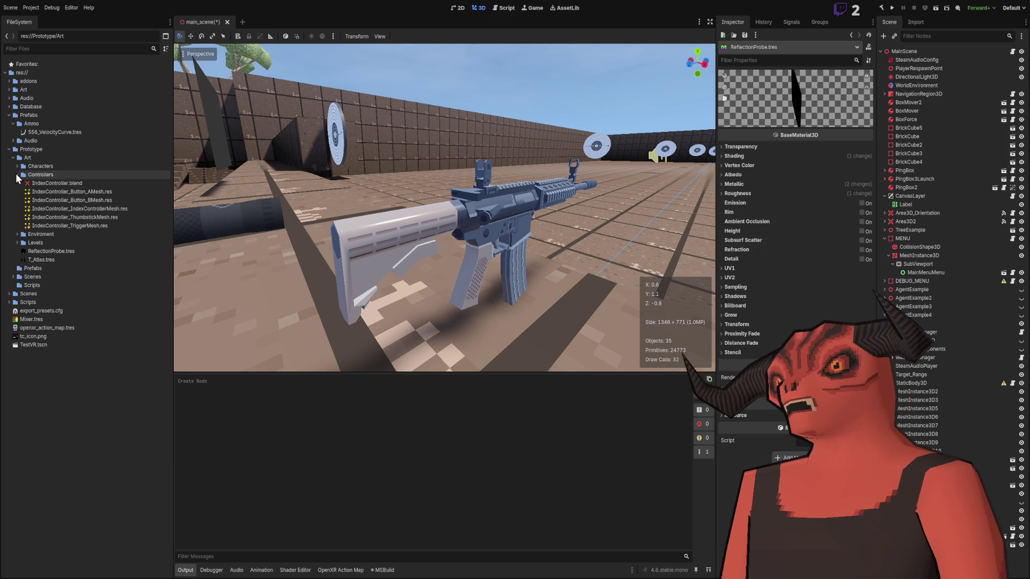
pyautogui.click(17, 175)
pyautogui.click(49, 382)
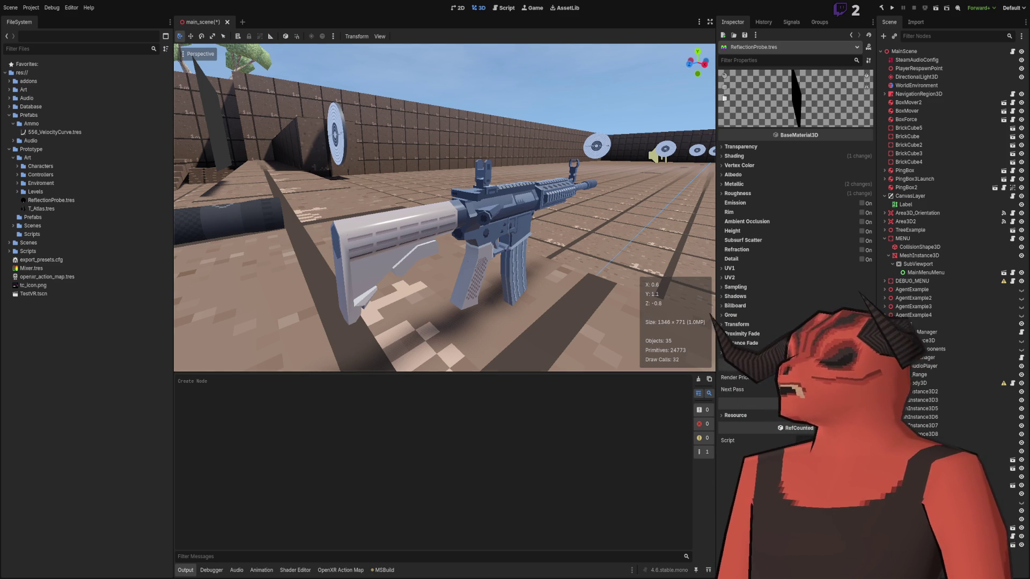
# Step: Switch to Visual Studio to glance at the code, then return to Godot
pyautogui.hotkey('alt', 'Tab')
pyautogui.scroll(-5, 481, 208)
pyautogui.scroll(5, 562, 271)
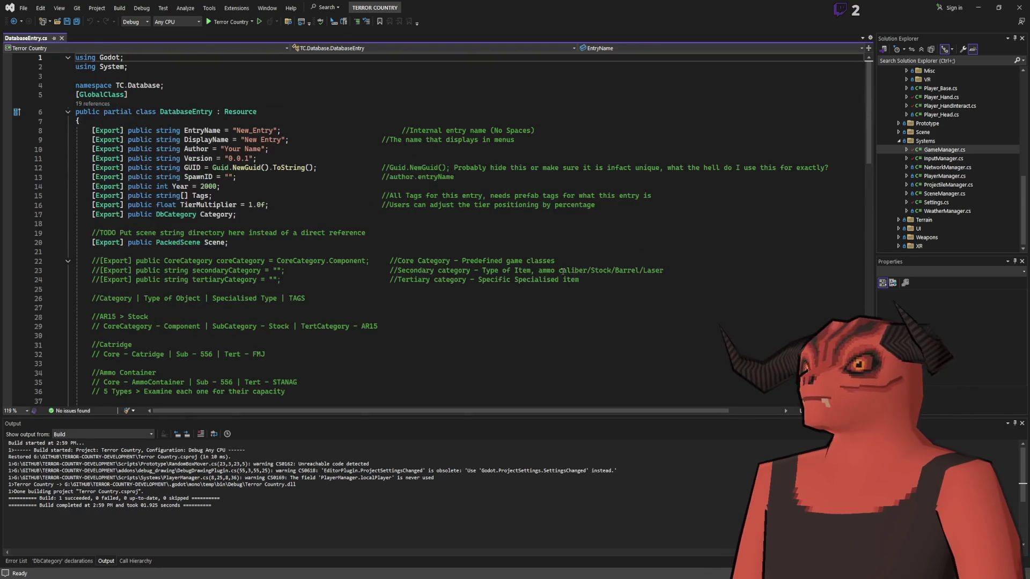
pyautogui.hotkey('alt', 'Tab')
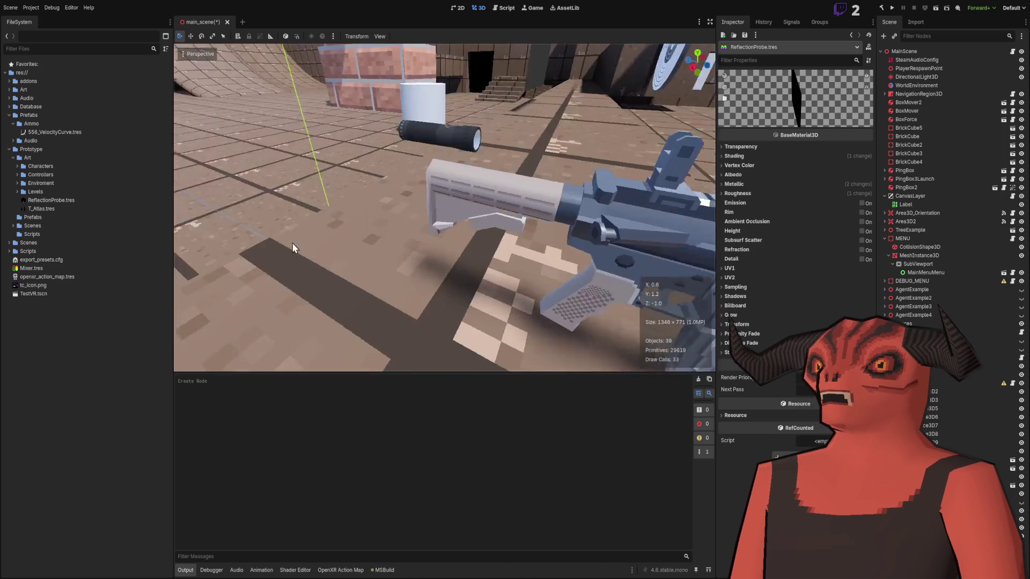
# Step: Orbit around the rifle, then select M41A_Modified to show its Node3D properties
pyautogui.moveTo(333, 217)
pyautogui.mouseDown()
pyautogui.moveTo(244, 220)
pyautogui.moveTo(295, 213)
pyautogui.mouseUp()
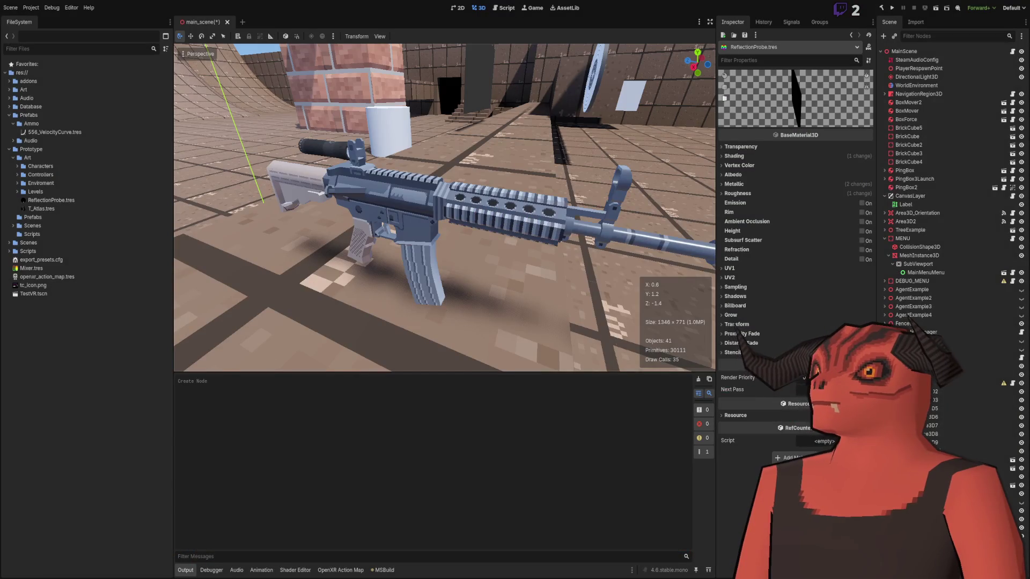
pyautogui.click(473, 221)
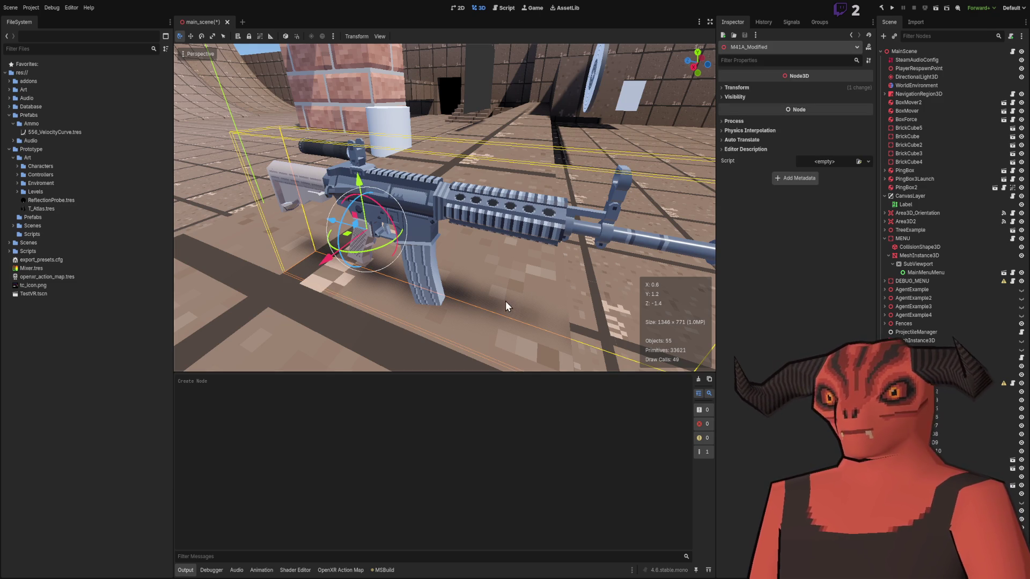
# Step: Delete the M41A_Modified node and tilt the view down toward the floor
pyautogui.press('Delete')
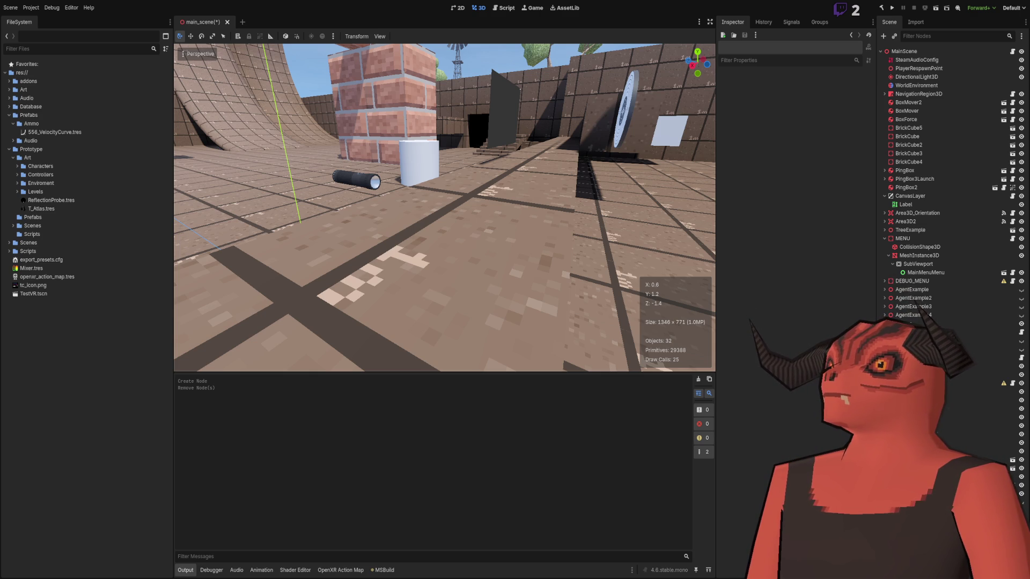
pyautogui.moveTo(456, 150)
pyautogui.mouseDown()
pyautogui.moveTo(401, 157)
pyautogui.moveTo(464, 315)
pyautogui.moveTo(185, 302)
pyautogui.moveTo(703, 302)
pyautogui.mouseUp()
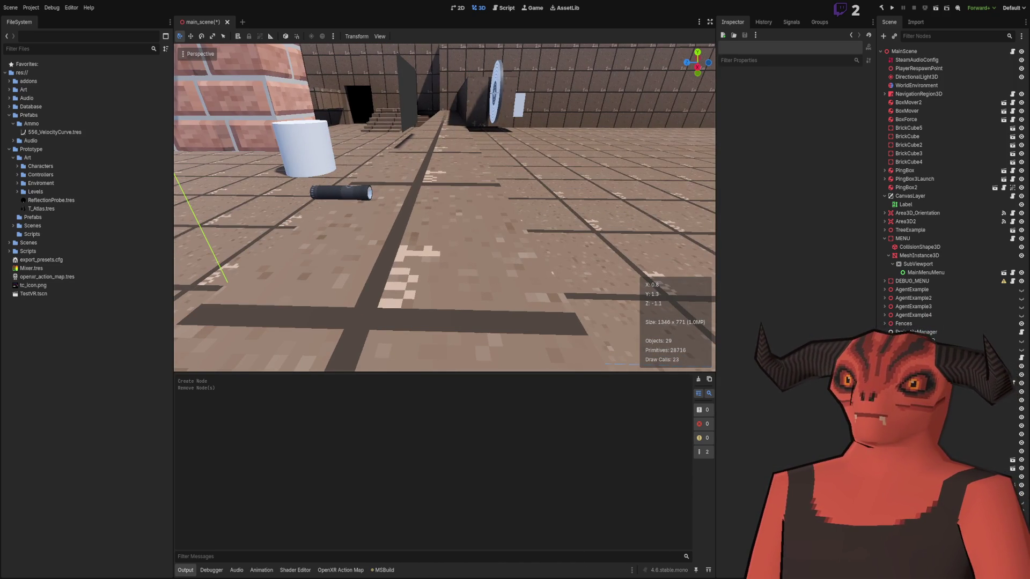
# Step: Fold away MENU's children in the Scene dock and swing the view toward the brick pillar
pyautogui.click(886, 239)
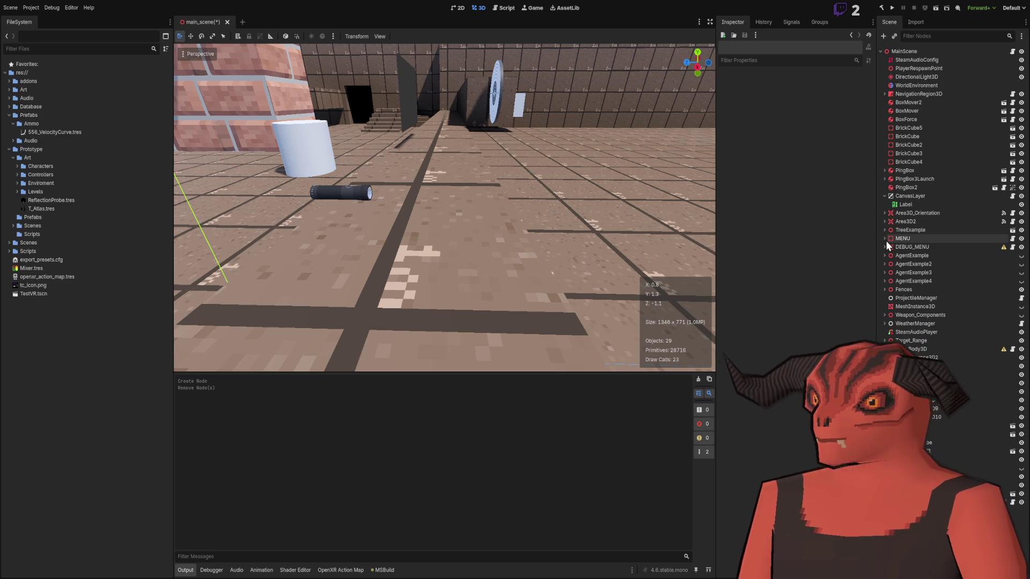
pyautogui.moveTo(603, 117); pyautogui.dragTo(375, 151)
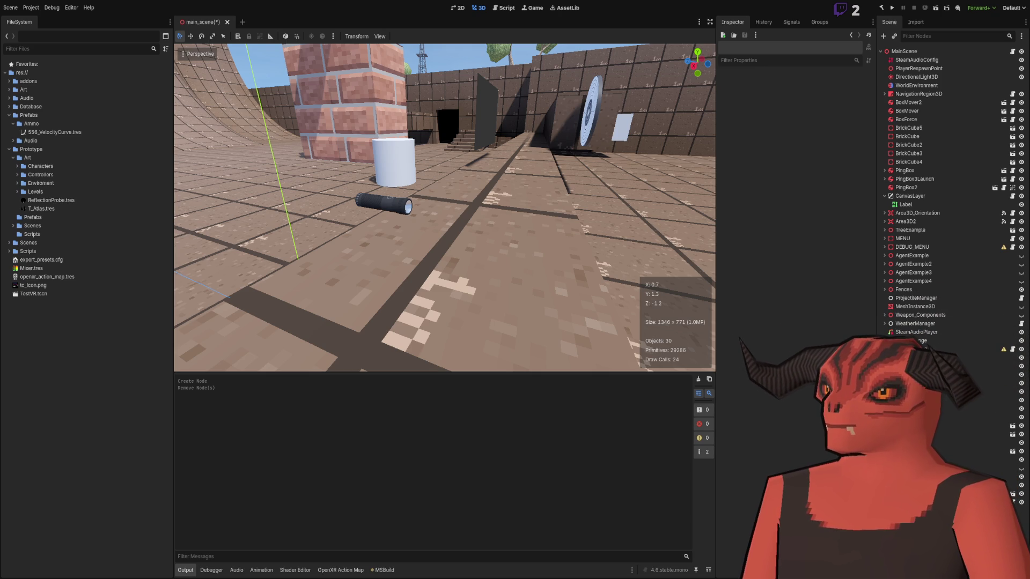
pyautogui.moveTo(487, 187); pyautogui.dragTo(487, 187)
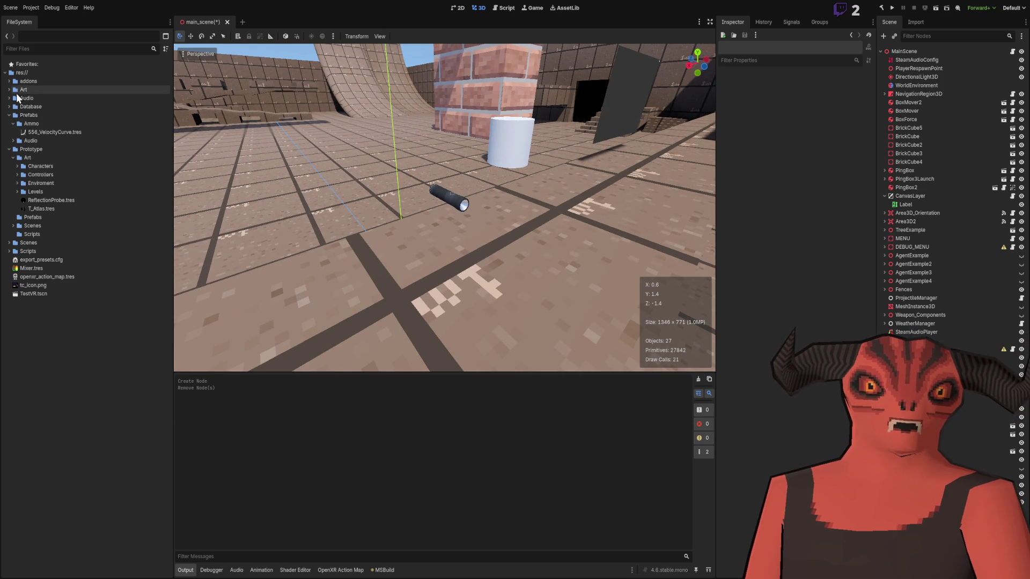
pyautogui.click(9, 106)
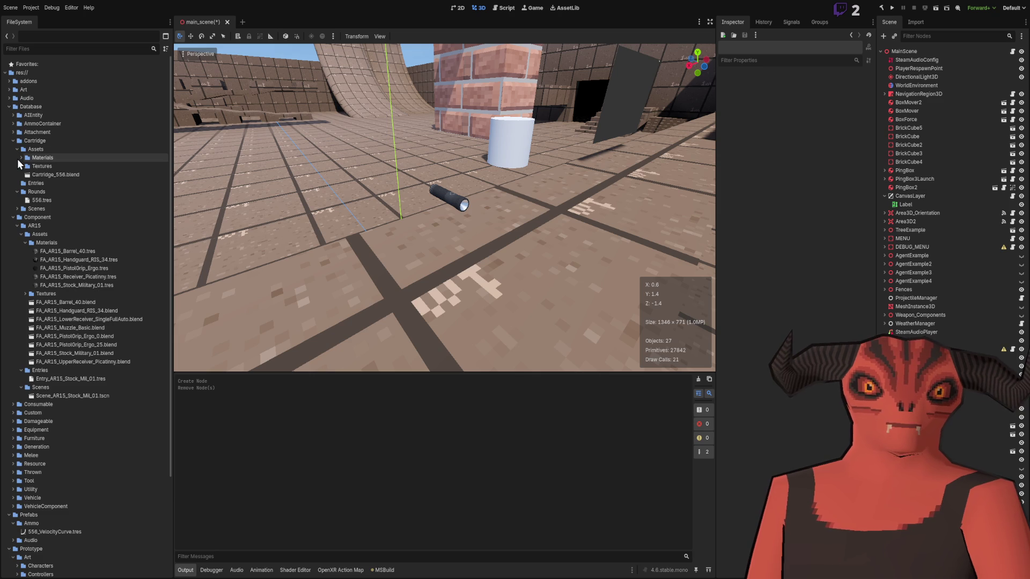
# Step: Move 556_VelocityCurve.tres into Database/Cartridge/Rounds and save main_scene
pyautogui.click(12, 218)
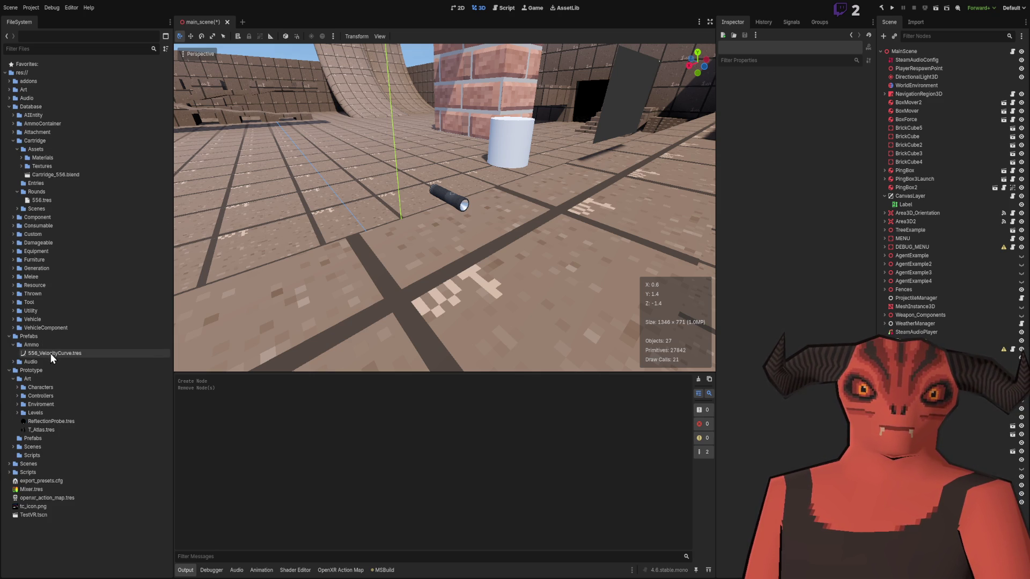
pyautogui.moveTo(51, 352)
pyautogui.mouseDown()
pyautogui.moveTo(58, 197)
pyautogui.moveTo(73, 201)
pyautogui.mouseUp()
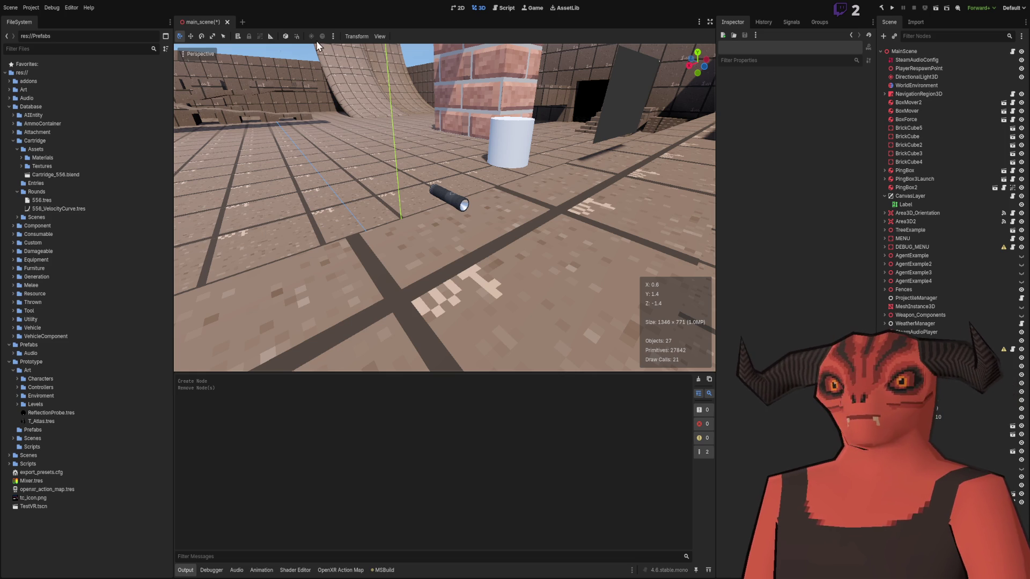
pyautogui.hotkey('ctrl', 's')
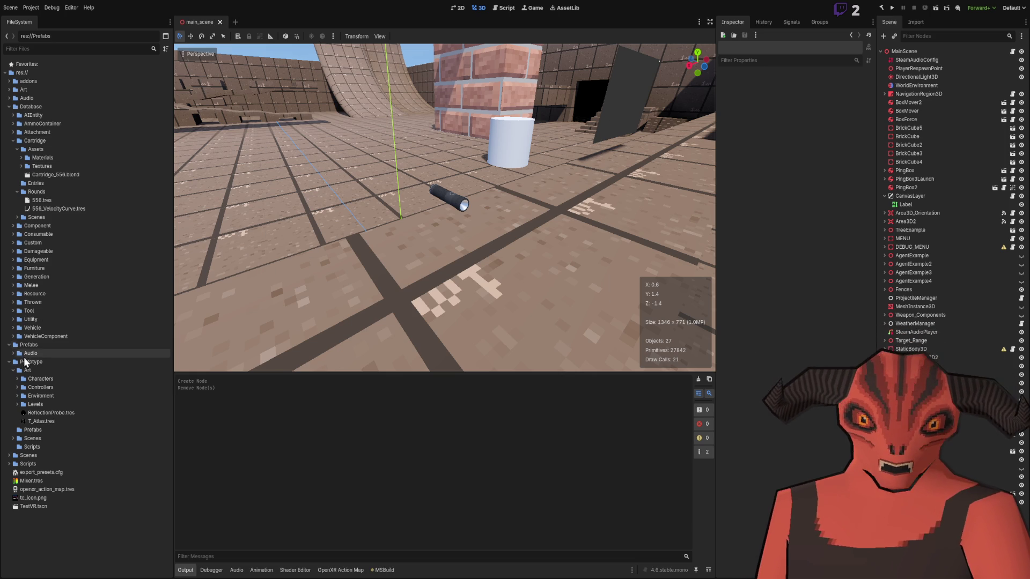
pyautogui.click(9, 456)
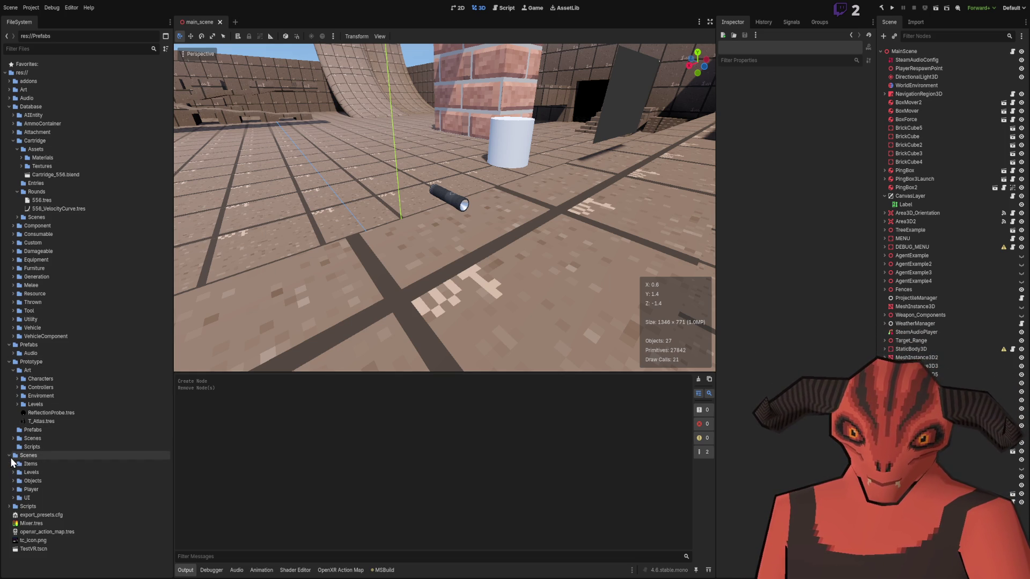
pyautogui.click(13, 472)
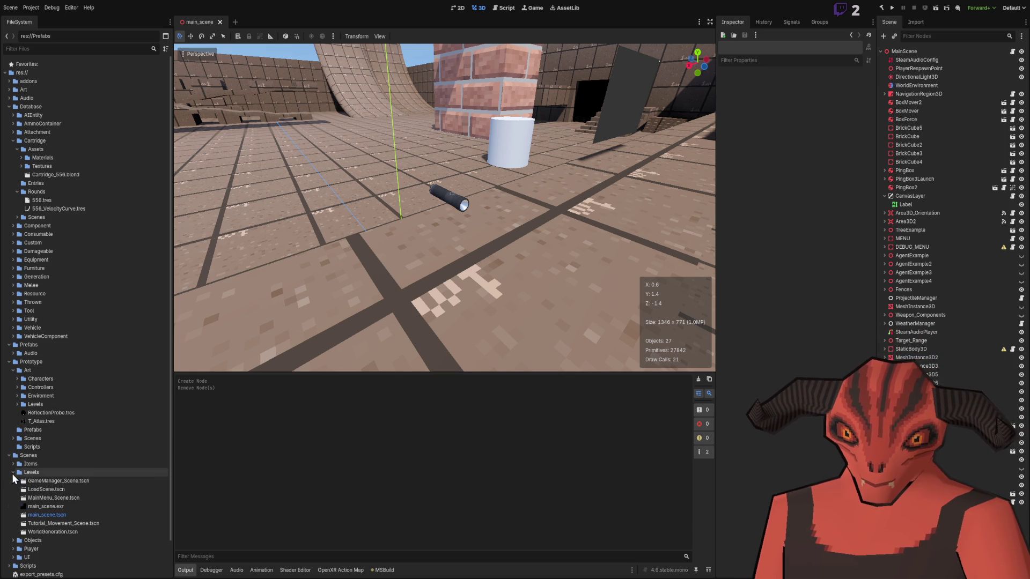
# Step: Test-place the M4A1_BlockII rifle and stagmag magazine scenes in the level, then remove both
pyautogui.click(60, 513)
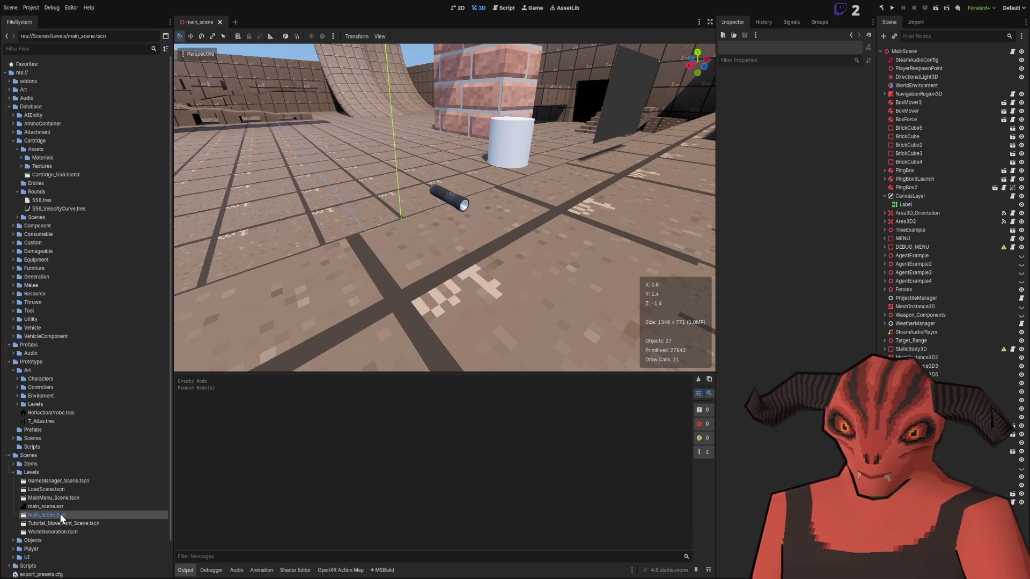
pyautogui.click(8, 456)
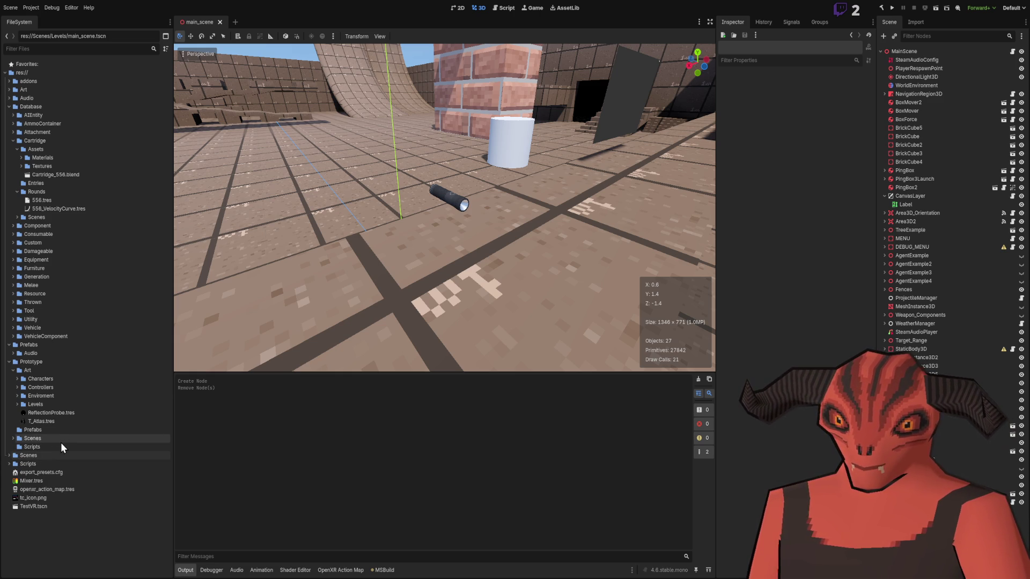
pyautogui.click(12, 439)
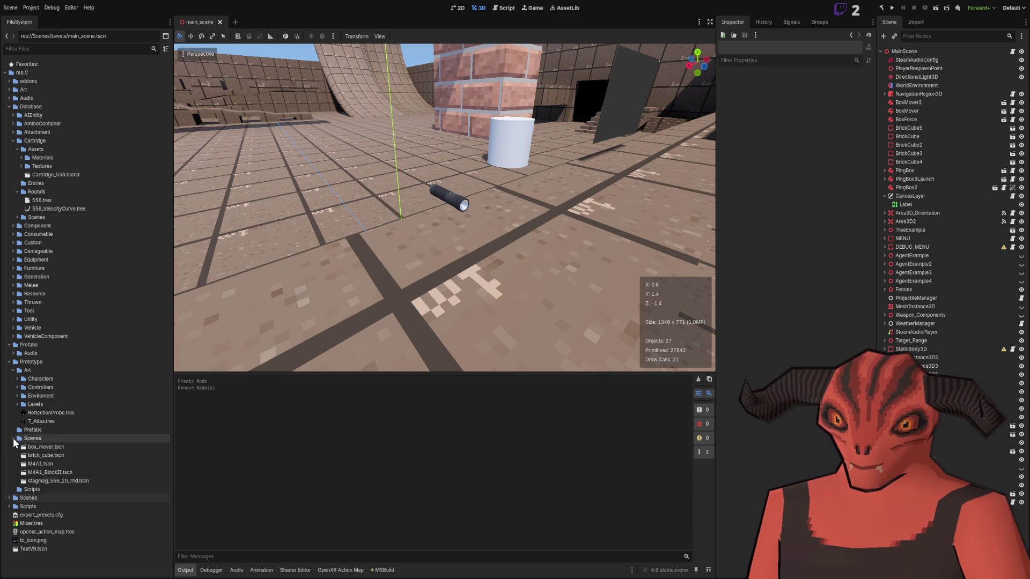
pyautogui.moveTo(44, 473)
pyautogui.mouseDown()
pyautogui.moveTo(370, 263)
pyautogui.moveTo(443, 288)
pyautogui.mouseUp()
pyautogui.moveTo(442, 203); pyautogui.dragTo(442, 137)
pyautogui.scroll(3, 442, 137)
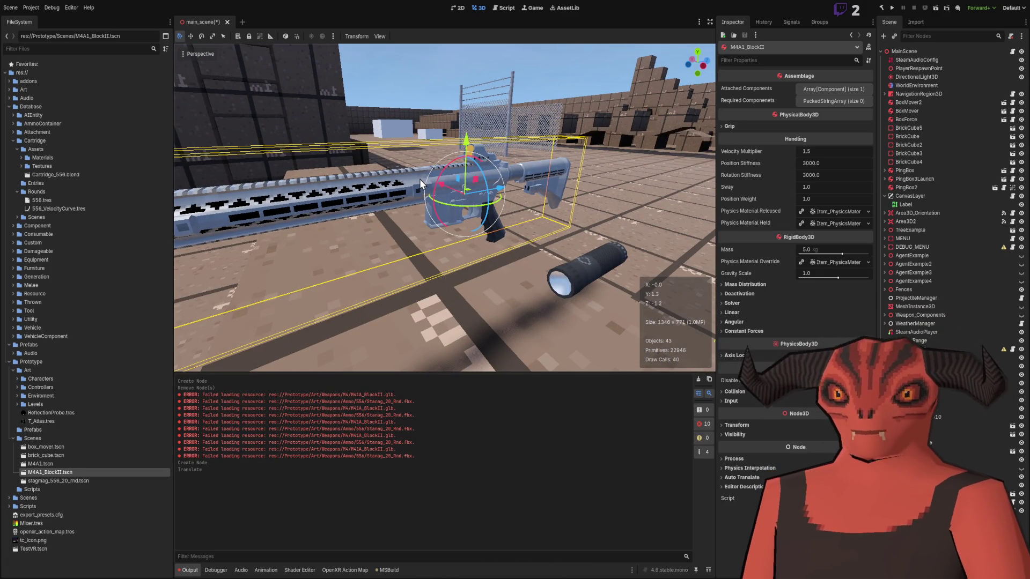
pyautogui.hotkey('ctrl', 'z')
pyautogui.hotkey('ctrl', 'z')
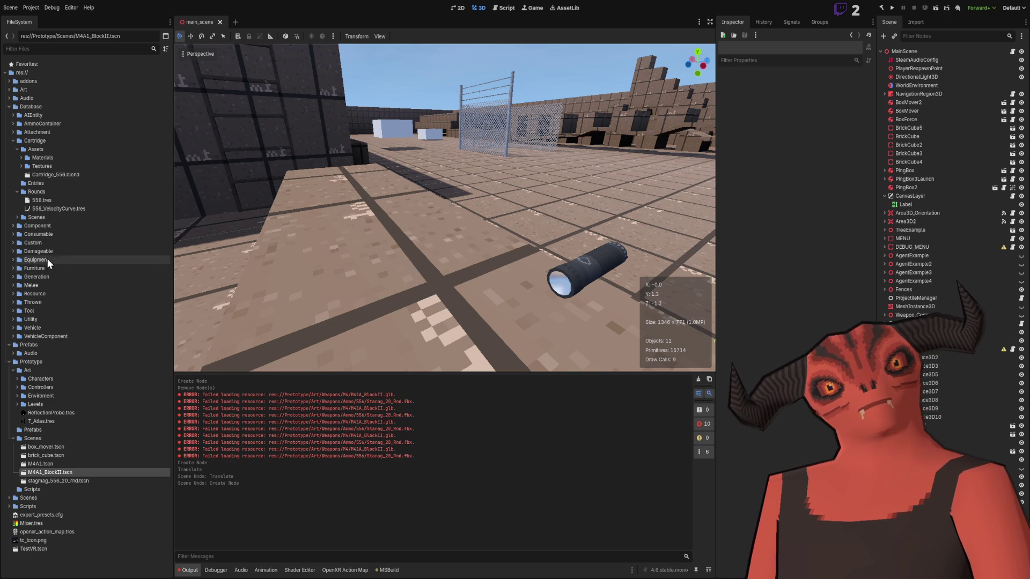
pyautogui.moveTo(77, 481); pyautogui.dragTo(398, 274)
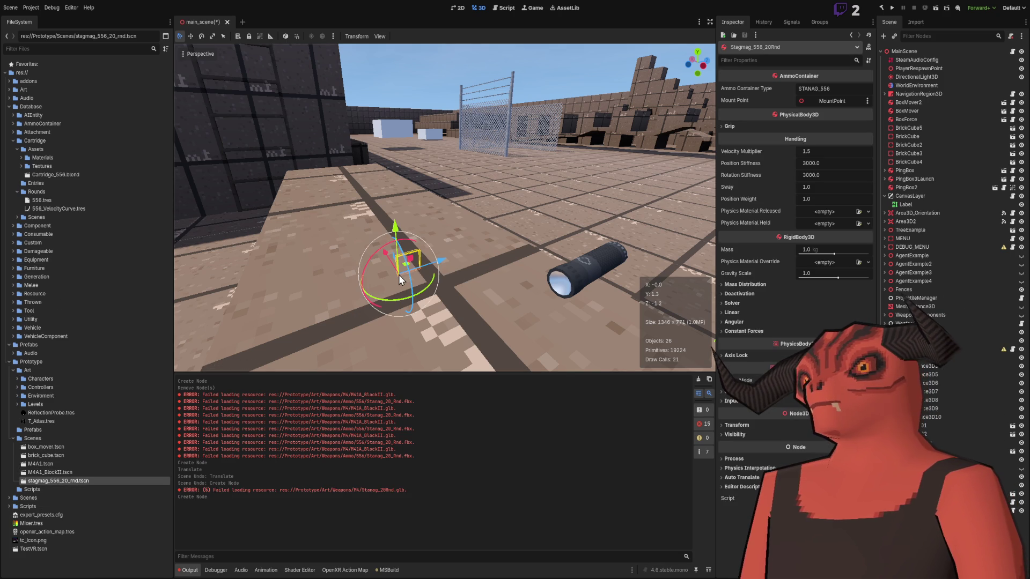
pyautogui.press('Delete')
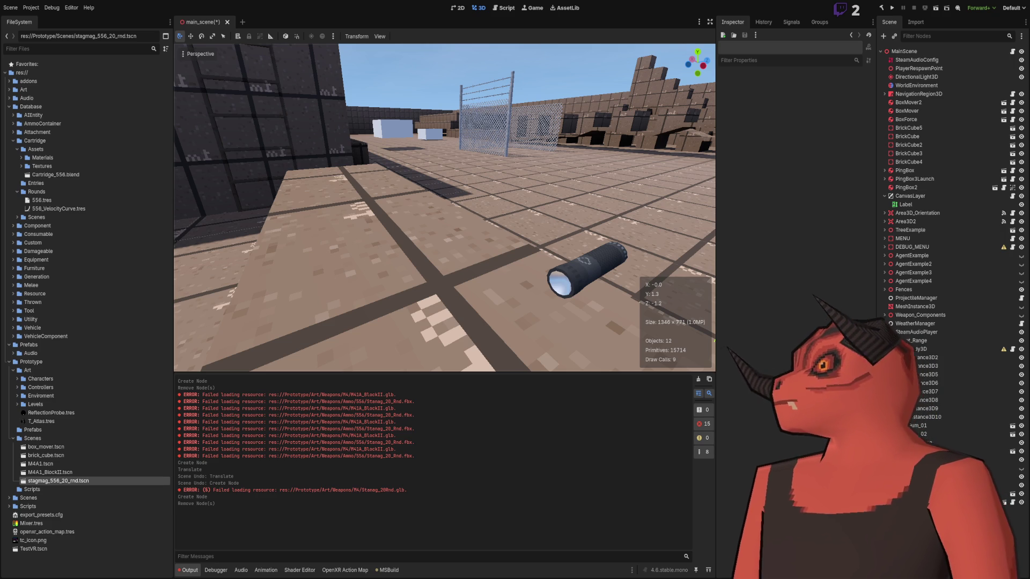
# Step: Test-place M4A1.tscn, undo it, then delete the M4A1.tscn file
pyautogui.moveTo(72, 464)
pyautogui.mouseDown()
pyautogui.moveTo(48, 463)
pyautogui.moveTo(344, 289)
pyautogui.moveTo(420, 262)
pyautogui.mouseUp()
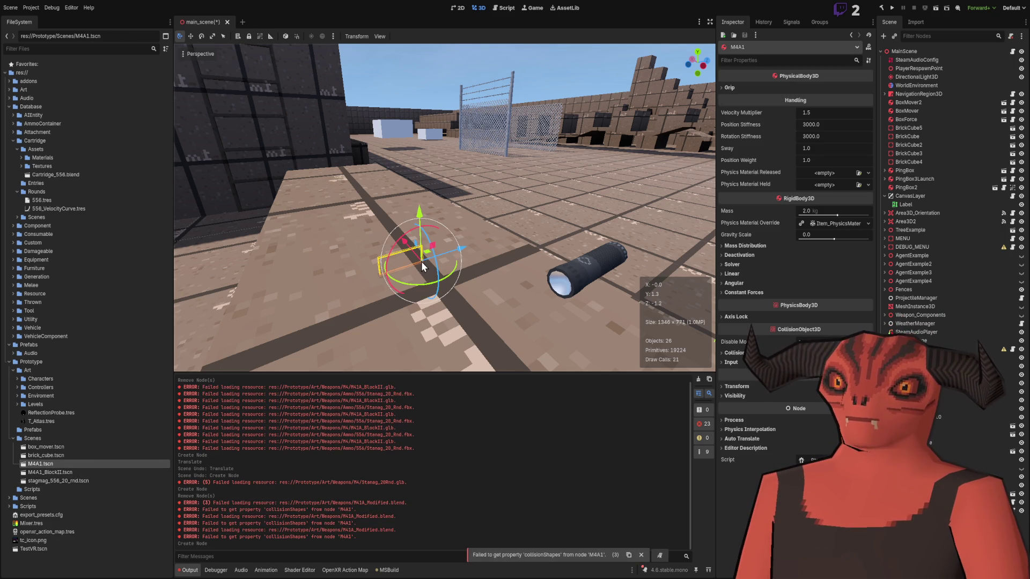
pyautogui.hotkey('ctrl', 'z')
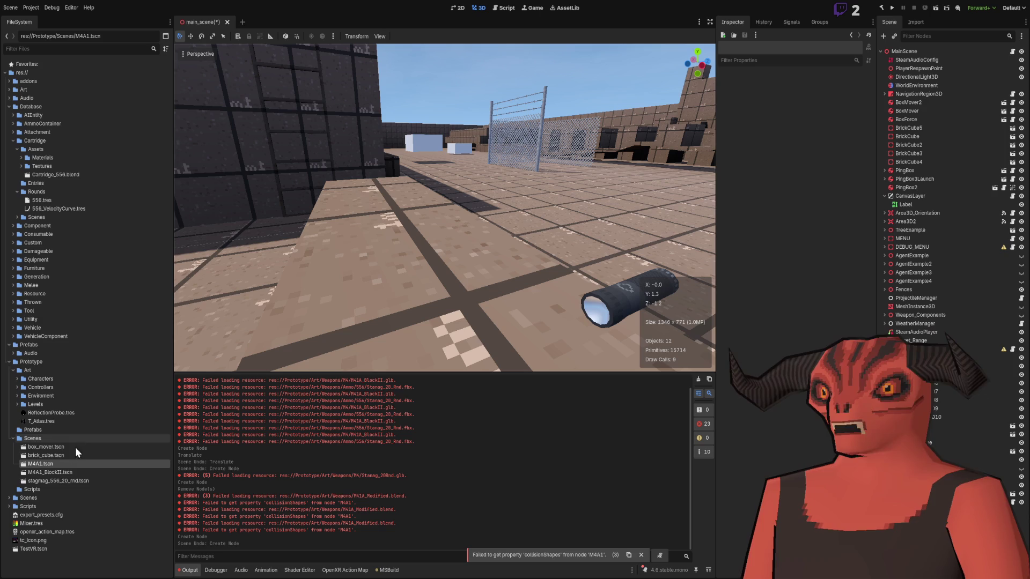
pyautogui.press('Delete')
pyautogui.press('Return')
# Step: Test-place the brick_cube, box_mover and M4A1_BlockII scenes, undoing each one
pyautogui.moveTo(59, 457)
pyautogui.mouseDown()
pyautogui.moveTo(445, 247)
pyautogui.moveTo(429, 217)
pyautogui.mouseUp()
pyautogui.press('f')
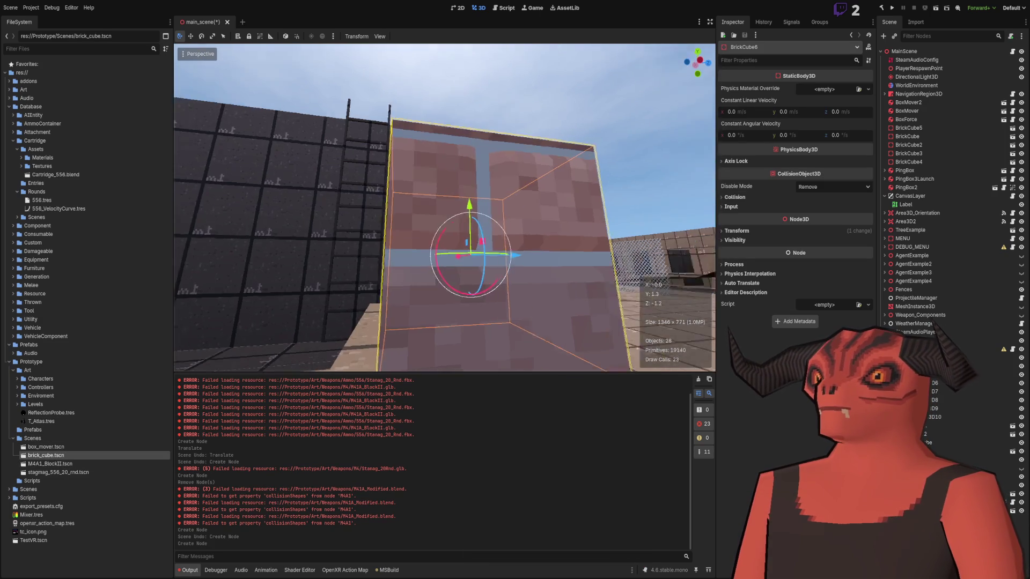
pyautogui.hotkey('ctrl', 'z')
pyautogui.moveTo(45, 447); pyautogui.dragTo(539, 221)
pyautogui.hotkey('ctrl', 'z')
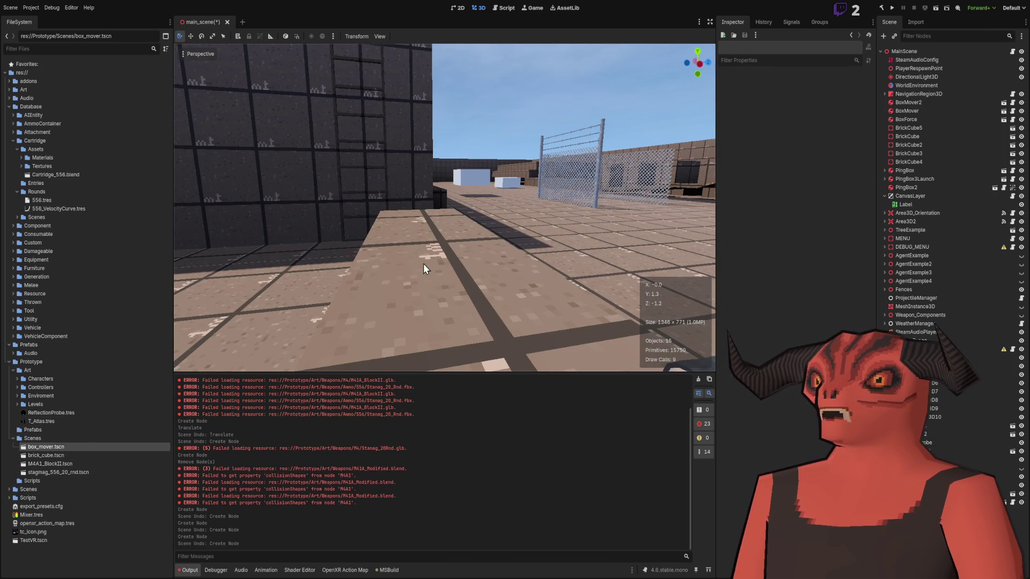
pyautogui.moveTo(45, 465); pyautogui.dragTo(437, 321)
pyautogui.hotkey('ctrl', 'z')
pyautogui.moveTo(62, 468)
pyautogui.mouseDown()
pyautogui.moveTo(471, 118)
pyautogui.moveTo(498, 269)
pyautogui.mouseUp()
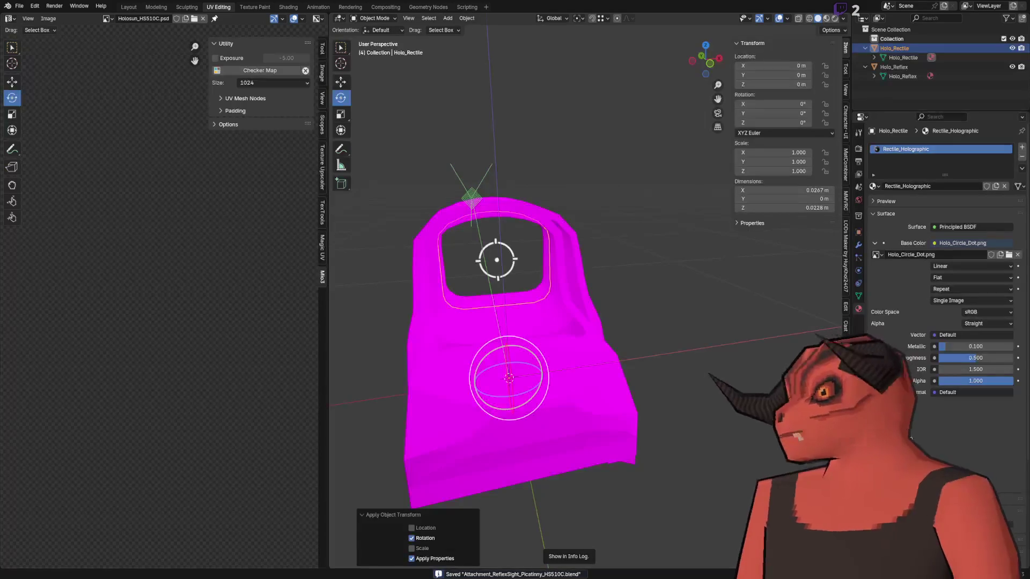
# Step: Bring up the Stanag_20_Rnd magazine model in Blender, shown pink from its missing texture
pyautogui.hotkey('alt', 'Tab')
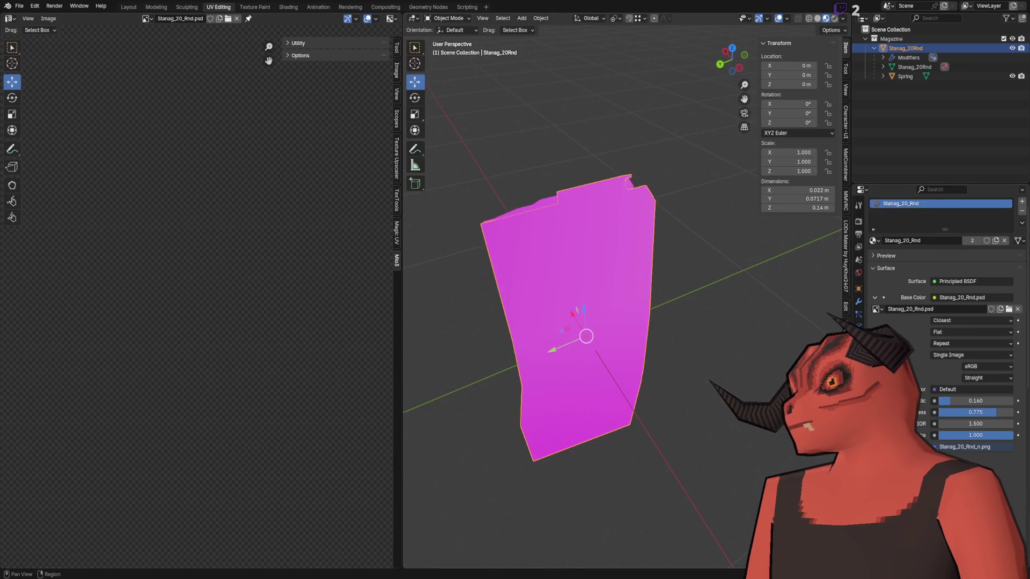
pyautogui.scroll(1, 1008, 322)
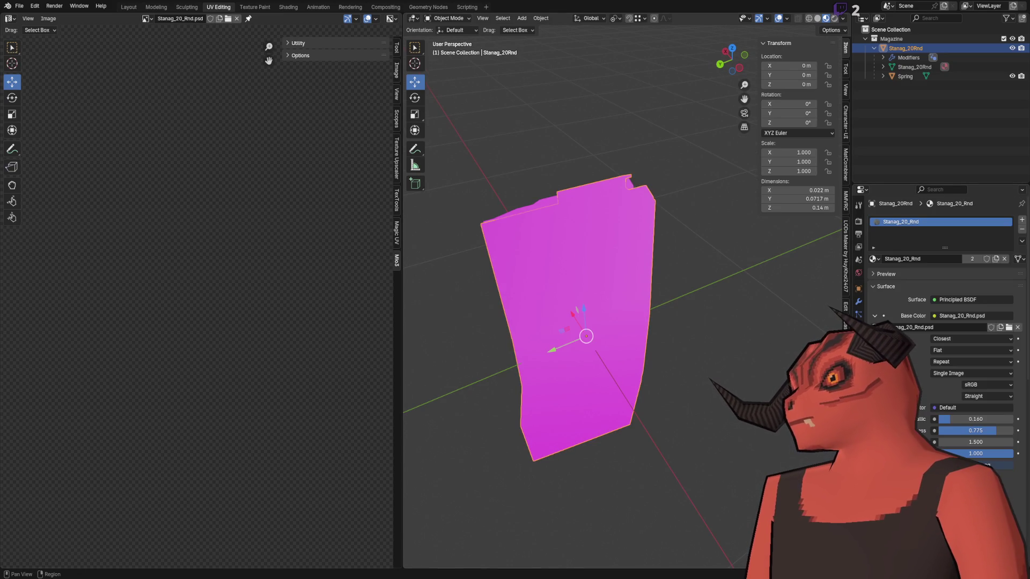
# Step: Unlink the missing Base Color image and purge unused data from the magazine file
pyautogui.click(1018, 327)
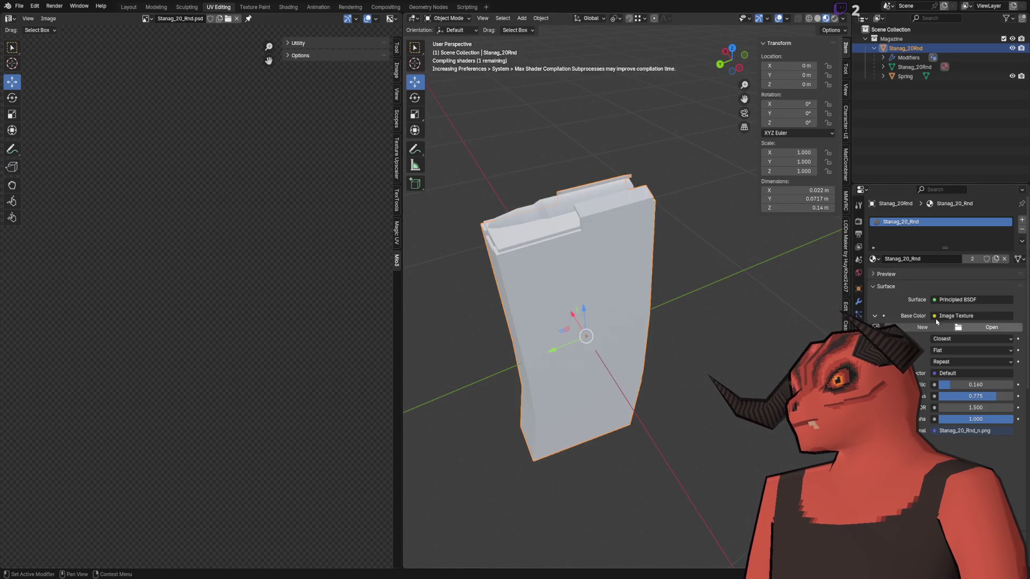
pyautogui.click(19, 6)
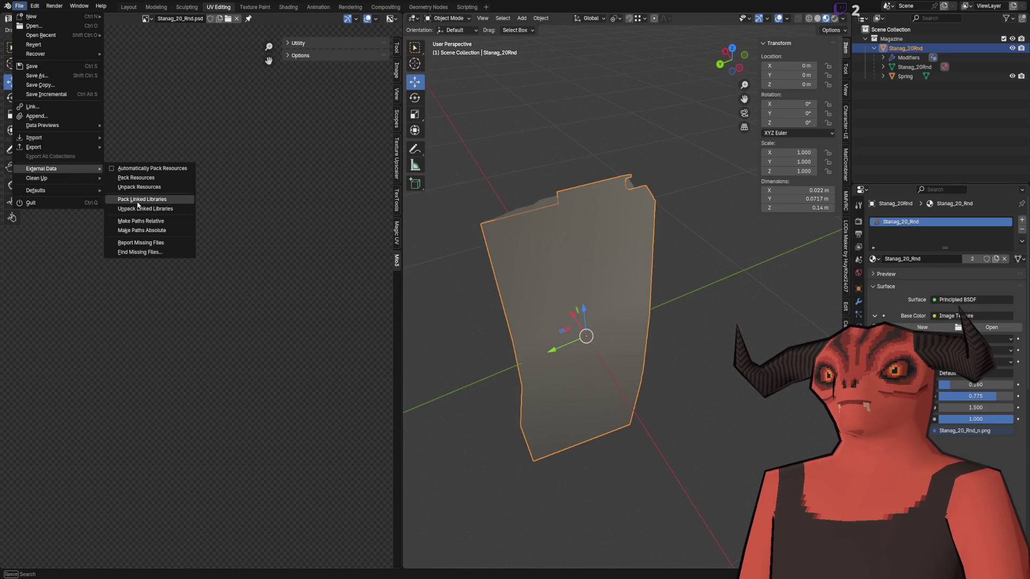
pyautogui.moveTo(53, 178)
pyautogui.click(140, 178)
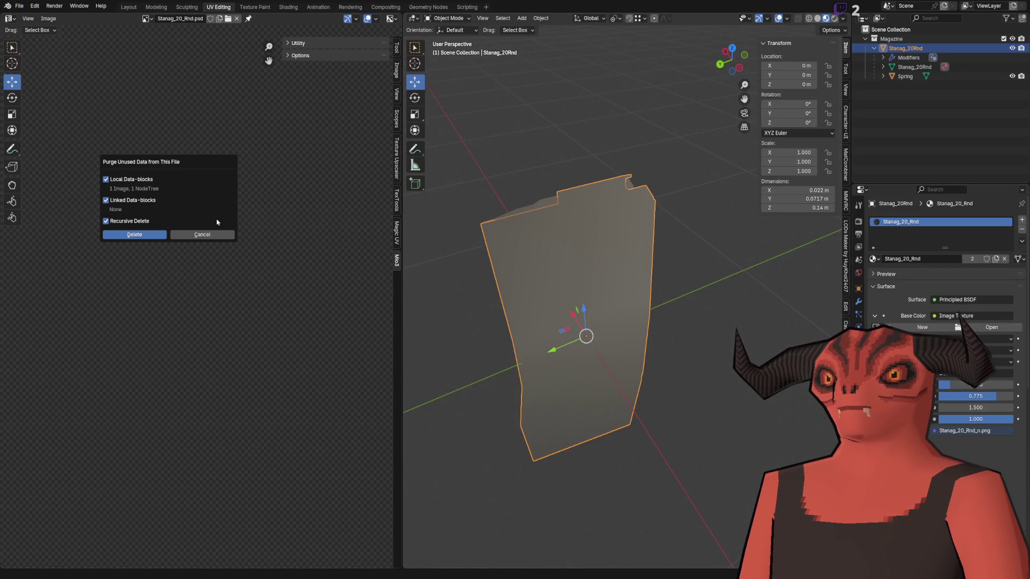
pyautogui.click(134, 236)
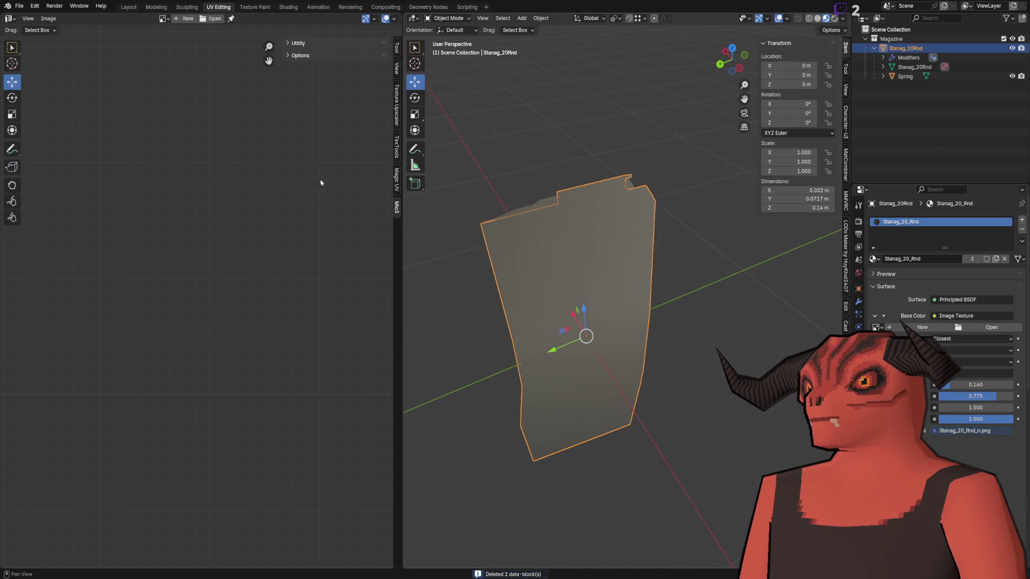
# Step: Give the magazine Stanag_20_Rnd_Albedo.png as base colour and save the blend file
pyautogui.hotkey('ctrl', 'z')
pyautogui.hotkey('ctrl', 'z')
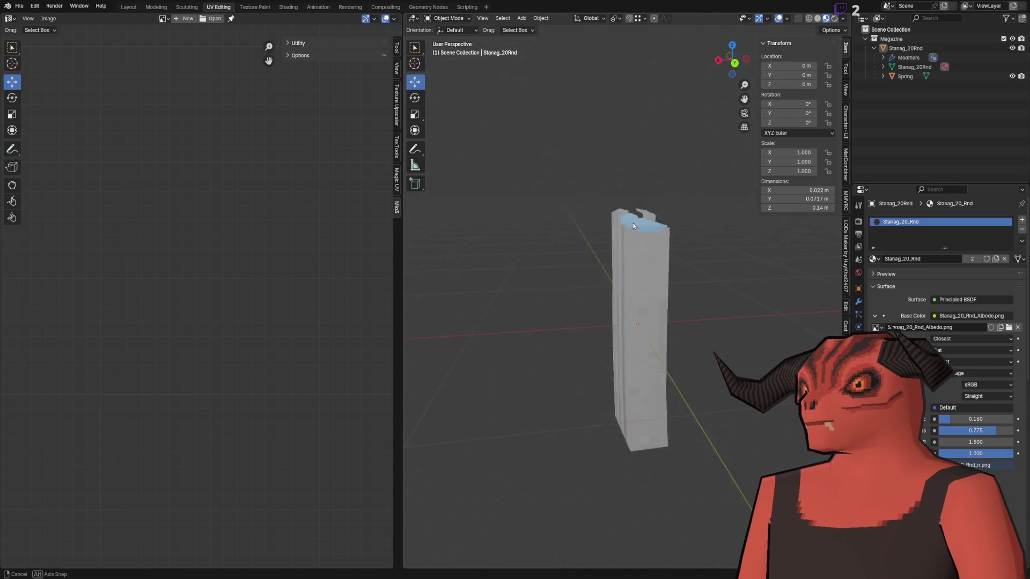
pyautogui.click(643, 257)
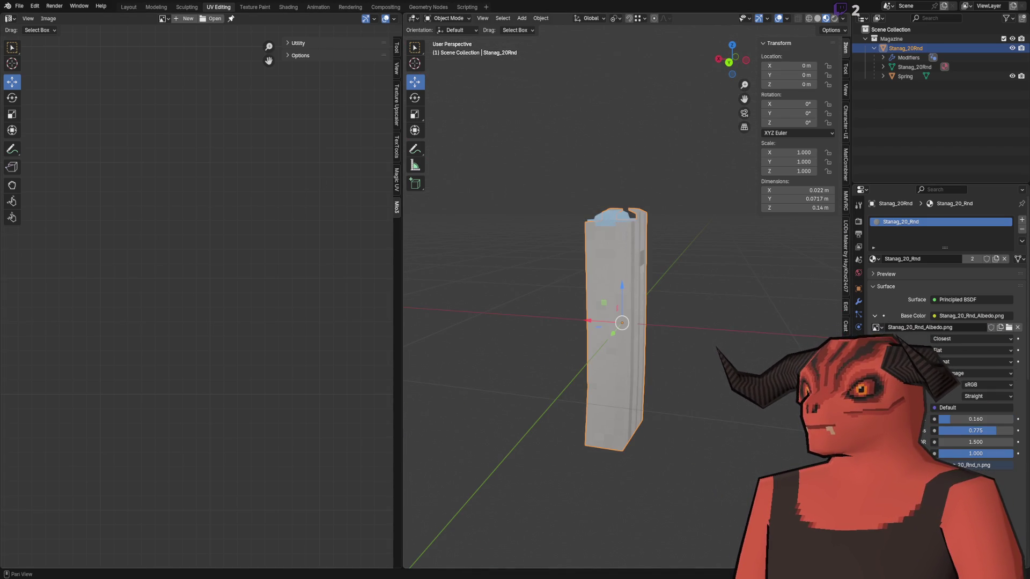
pyautogui.scroll(4, 599, 253)
pyautogui.hotkey('ctrl', 's')
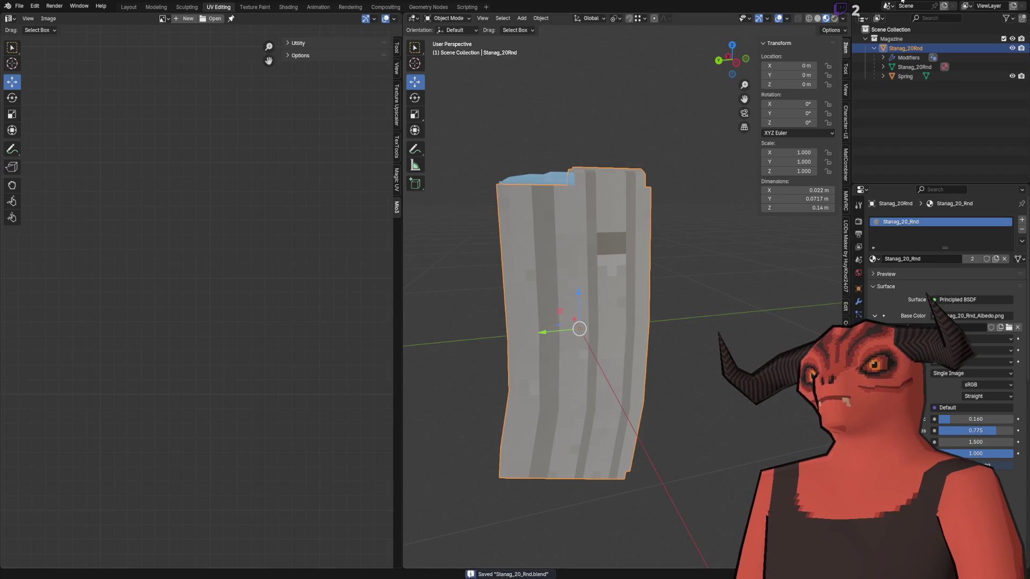
pyautogui.hotkey('alt', 'Tab')
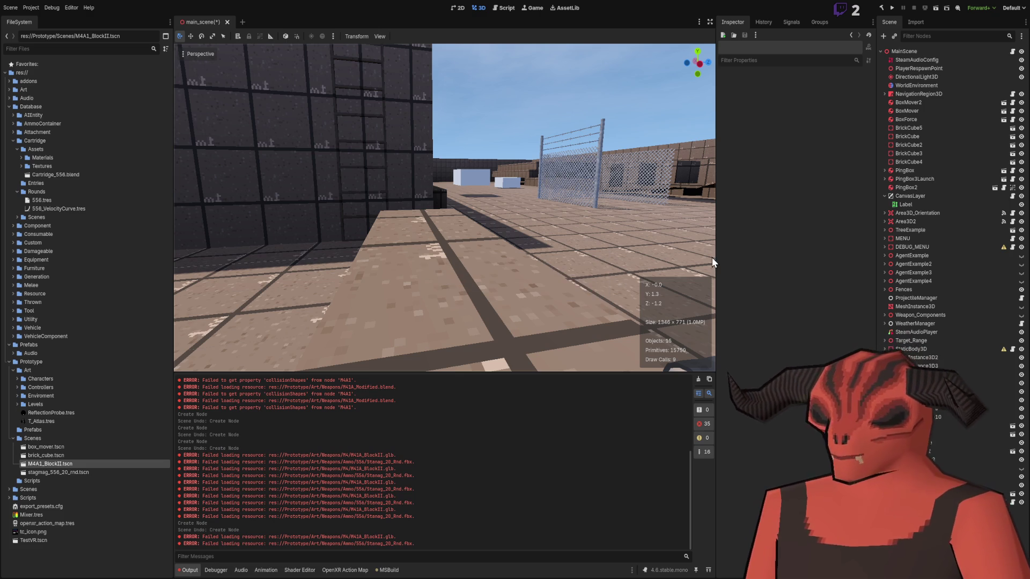
# Step: Expand Database > AmmoContainer > Assets in FileSystem and select Stanag_20_Rnd.blend
pyautogui.moveTo(425, 211)
pyautogui.mouseDown()
pyautogui.moveTo(482, 247)
pyautogui.moveTo(150, 207)
pyautogui.mouseUp()
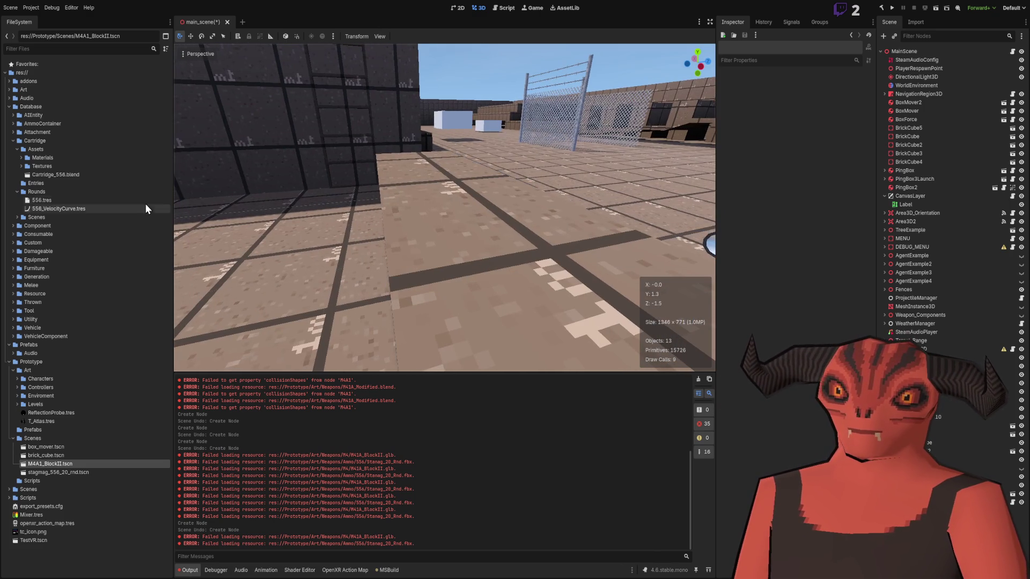
pyautogui.click(13, 140)
pyautogui.click(13, 124)
pyautogui.click(18, 132)
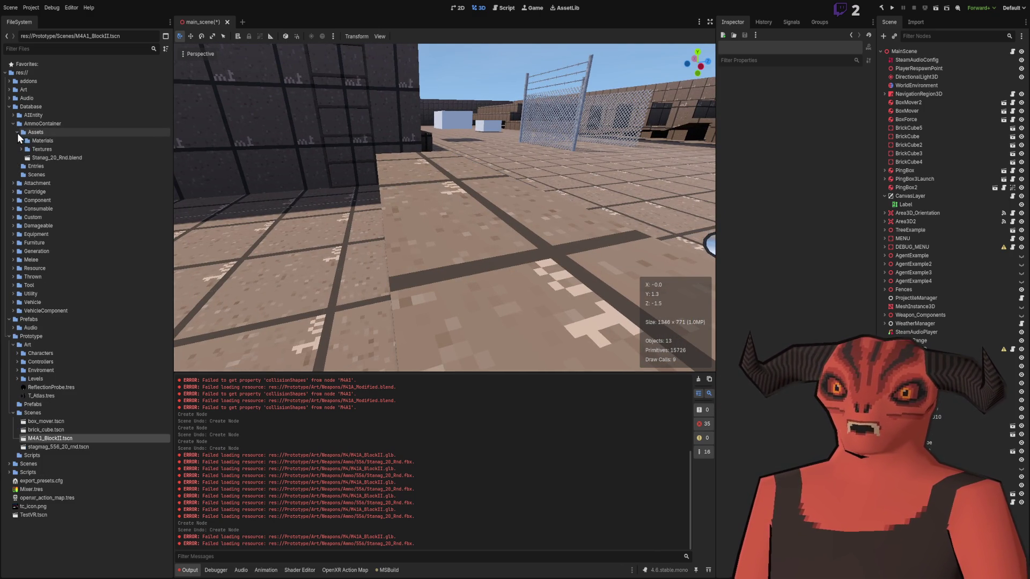
pyautogui.click(21, 149)
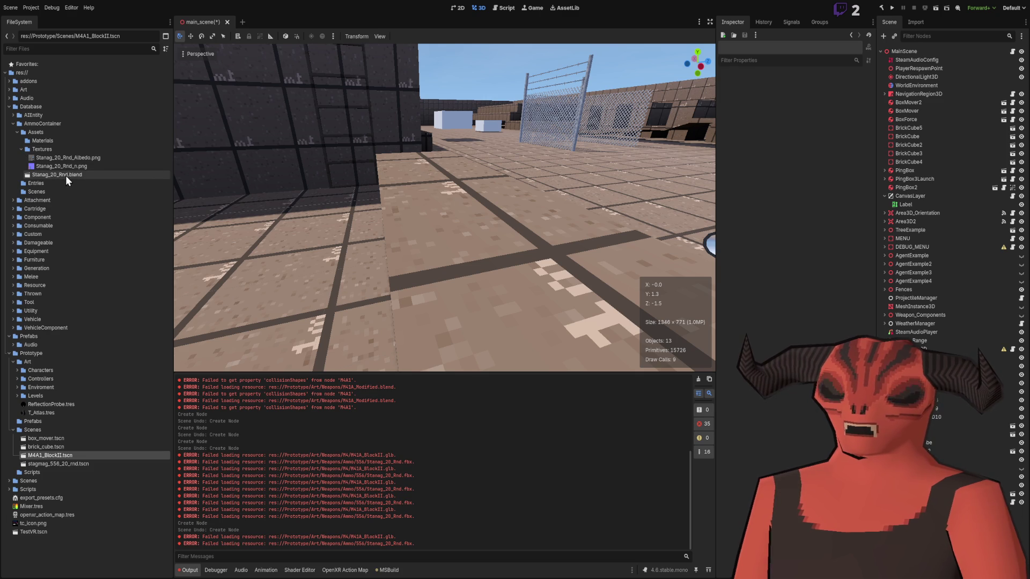
pyautogui.click(65, 175)
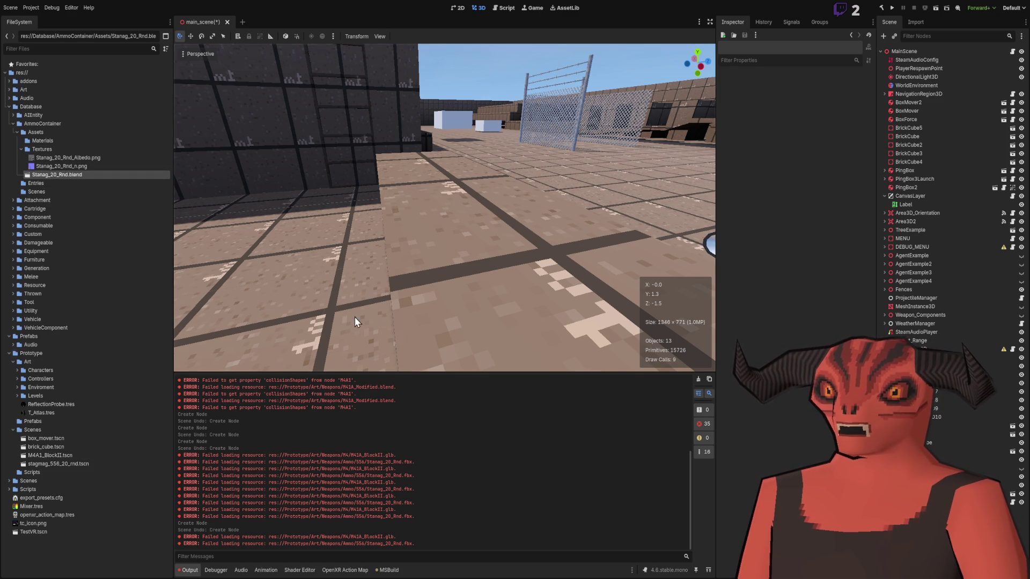
pyautogui.hotkey('alt', 'Tab')
pyautogui.hotkey('alt', 'Tab')
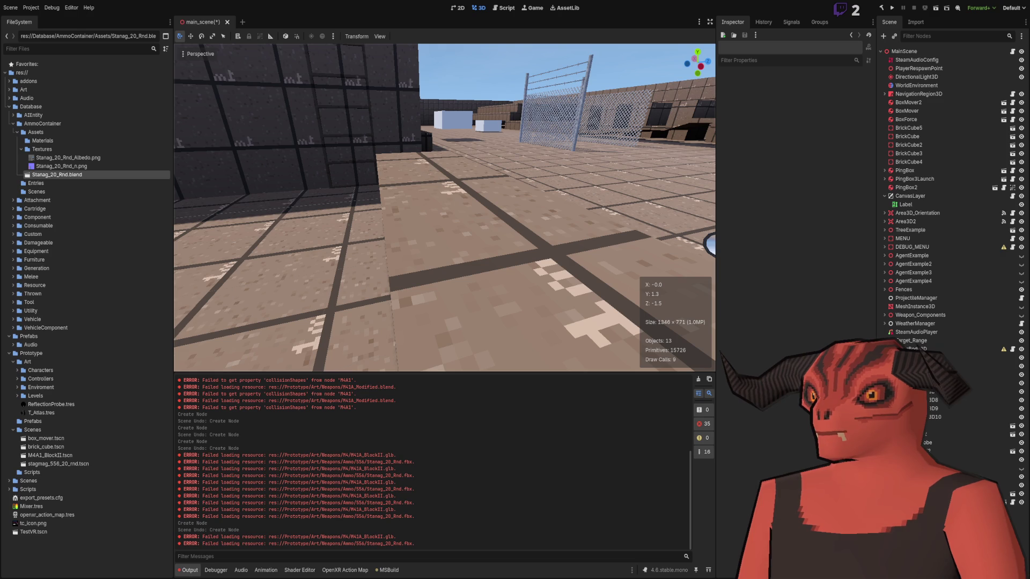
pyautogui.hotkey('alt', 'Tab')
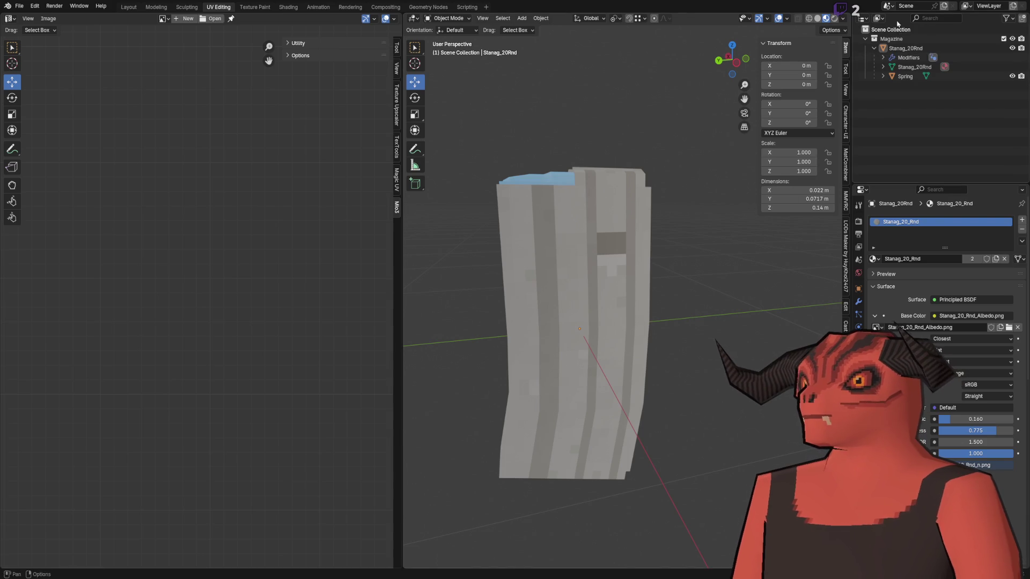
# Step: Delete the linked Hanguard library in the Outliner's Blender File view and save the magazine file
pyautogui.click(879, 17)
pyautogui.click(895, 72)
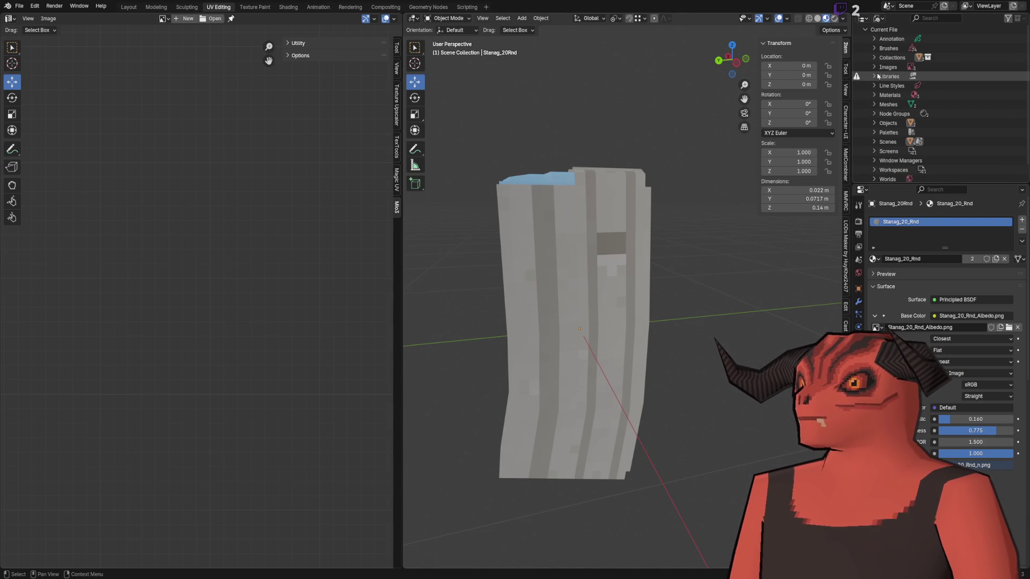
pyautogui.rightClick(880, 89)
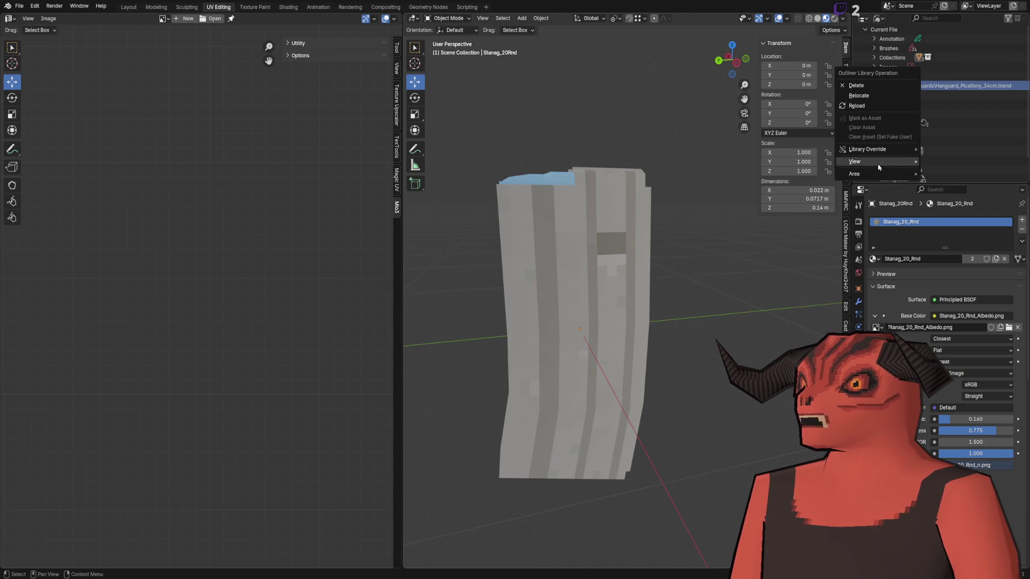
pyautogui.click(867, 85)
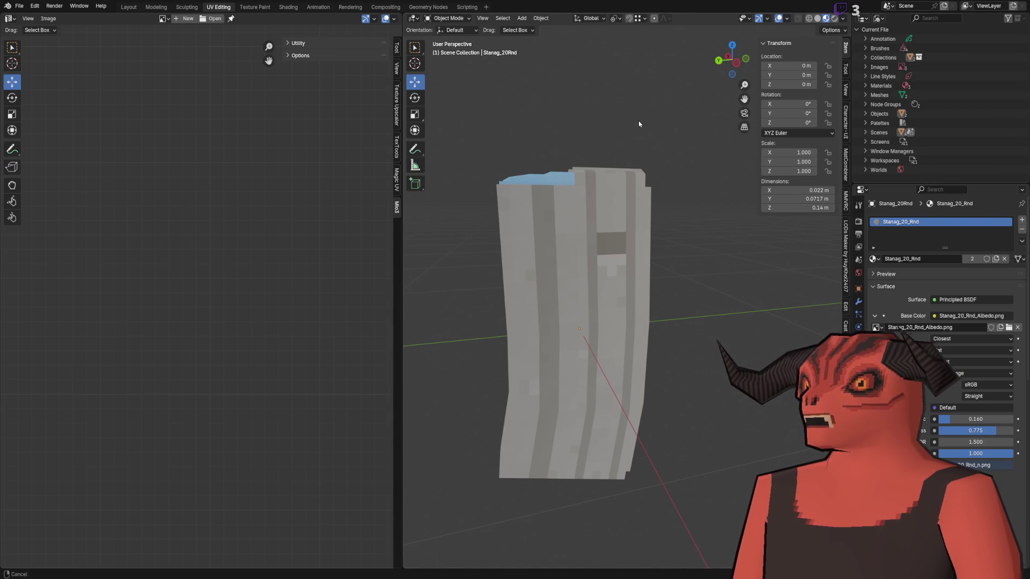
pyautogui.hotkey('ctrl', 's')
pyautogui.hotkey('alt', 'Tab')
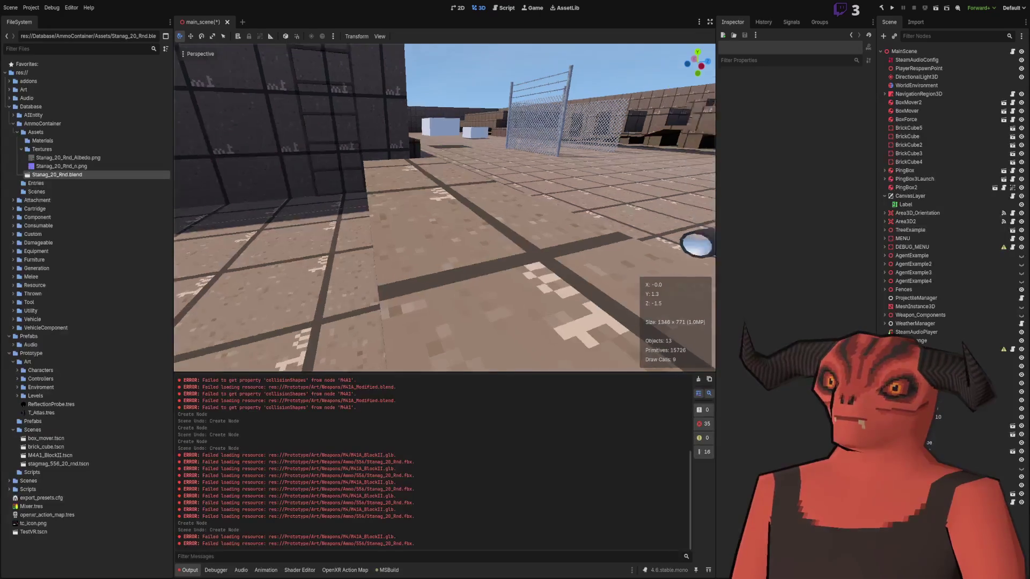
# Step: Undo a trial drop of Stanag_20_Rnd.blend into main_scene, then open M4A1_BlockII.tscn
pyautogui.moveTo(84, 176); pyautogui.dragTo(436, 241)
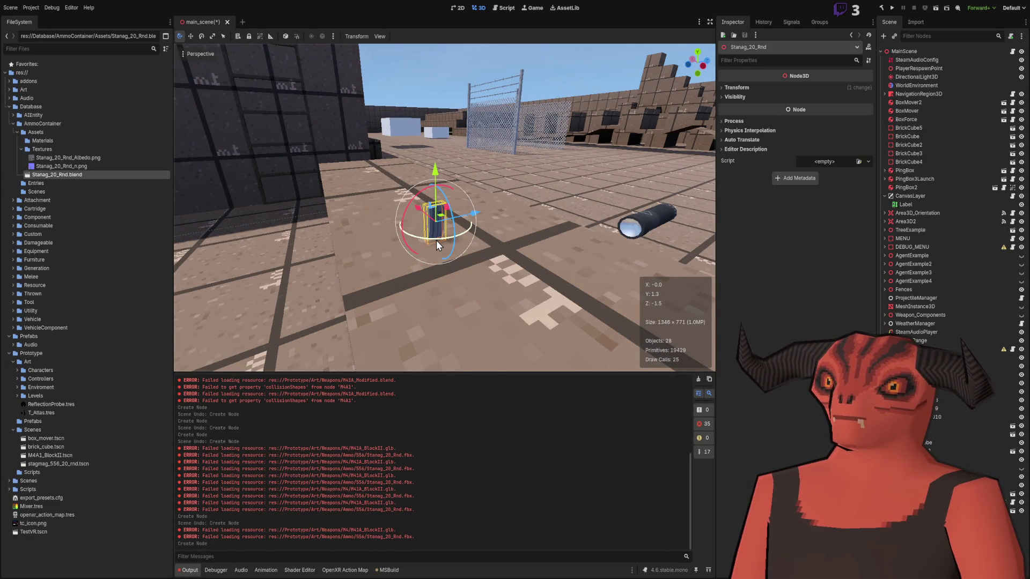
pyautogui.hotkey('ctrl', 'z')
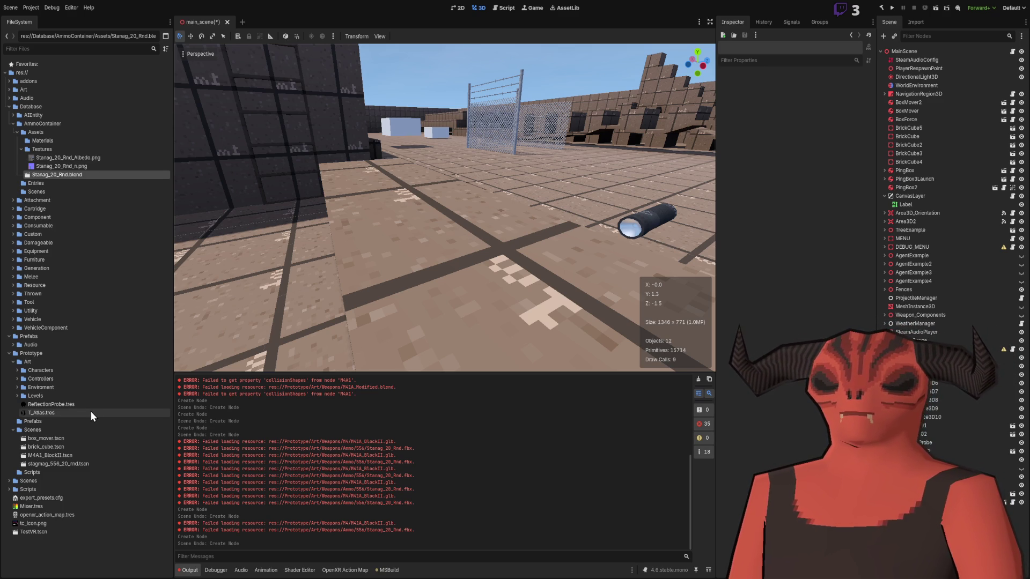
pyautogui.click(73, 456)
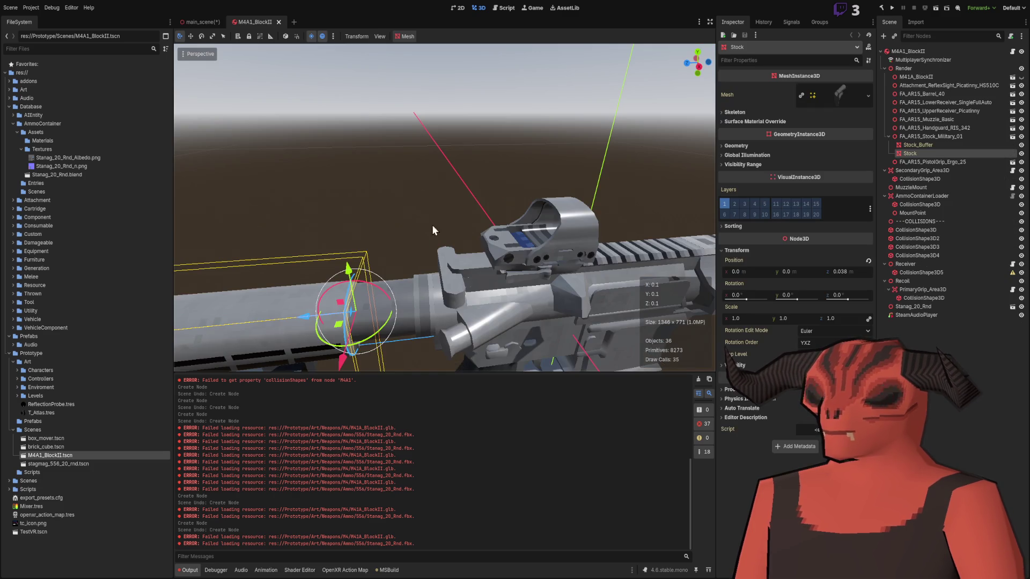
pyautogui.scroll(5, 433, 224)
pyautogui.scroll(-8, 411, 237)
# Step: Delete the M41A_BlockII node from the rifle scene and save it
pyautogui.moveTo(445, 214); pyautogui.dragTo(375, 214)
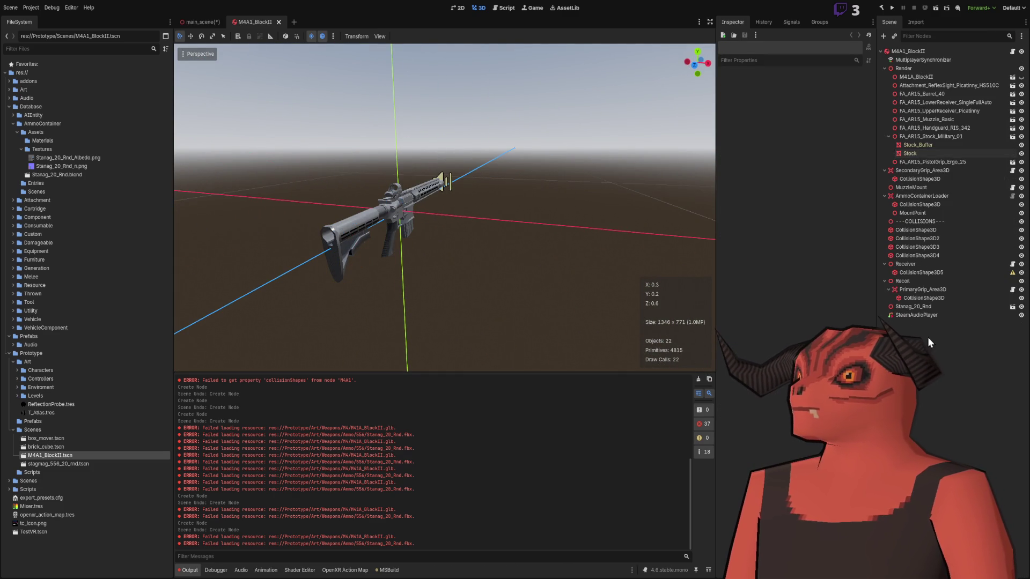
pyautogui.click(956, 78)
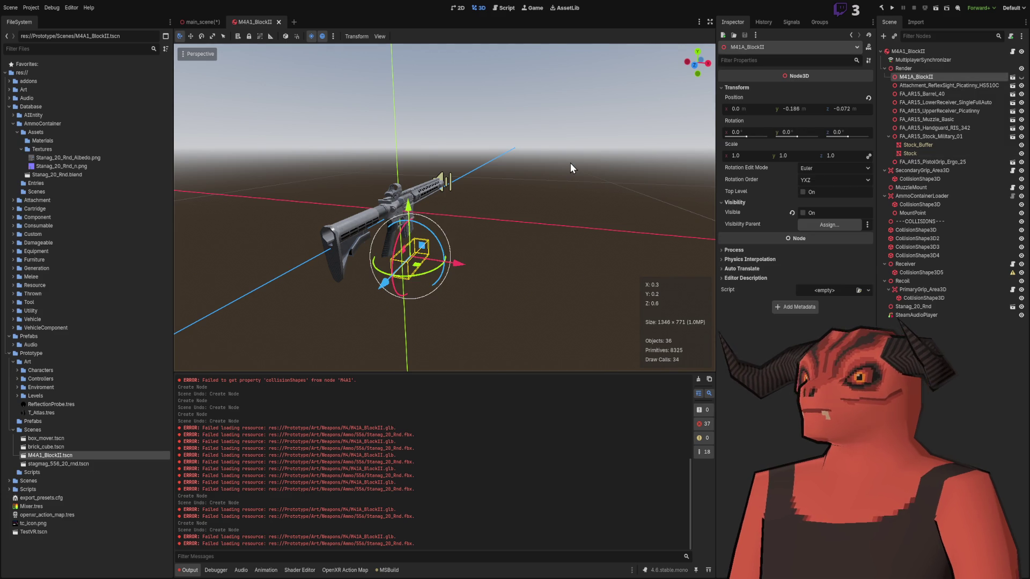
pyautogui.press('Delete')
pyautogui.moveTo(571, 163)
pyautogui.mouseDown()
pyautogui.moveTo(495, 196)
pyautogui.moveTo(85, 14)
pyautogui.mouseUp()
pyautogui.hotkey('ctrl', 's')
# Step: Place an M4A1_BlockII rifle instance into main_scene and frame the view on it
pyautogui.click(199, 22)
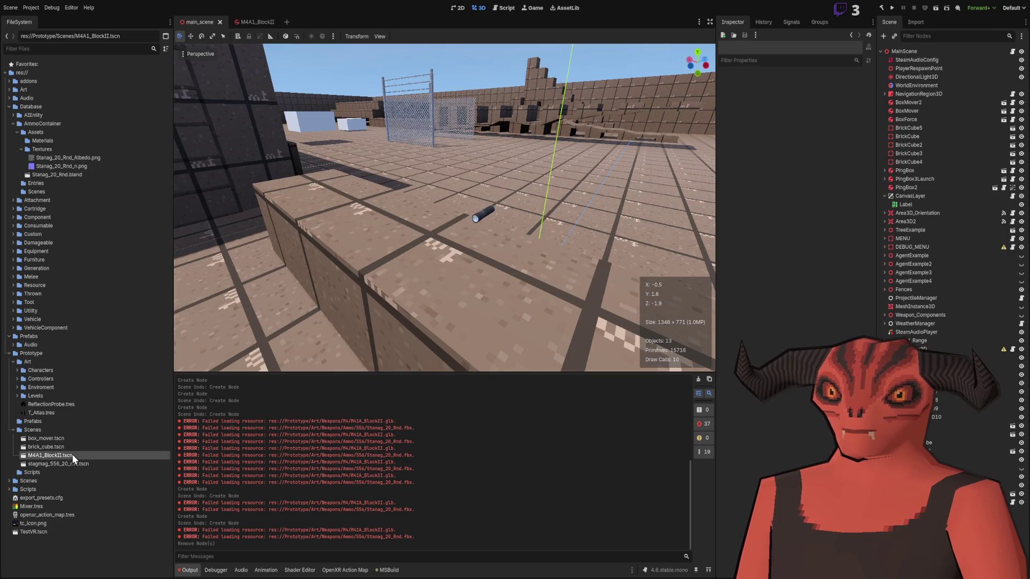
pyautogui.doubleClick(72, 455)
pyautogui.click(271, 22)
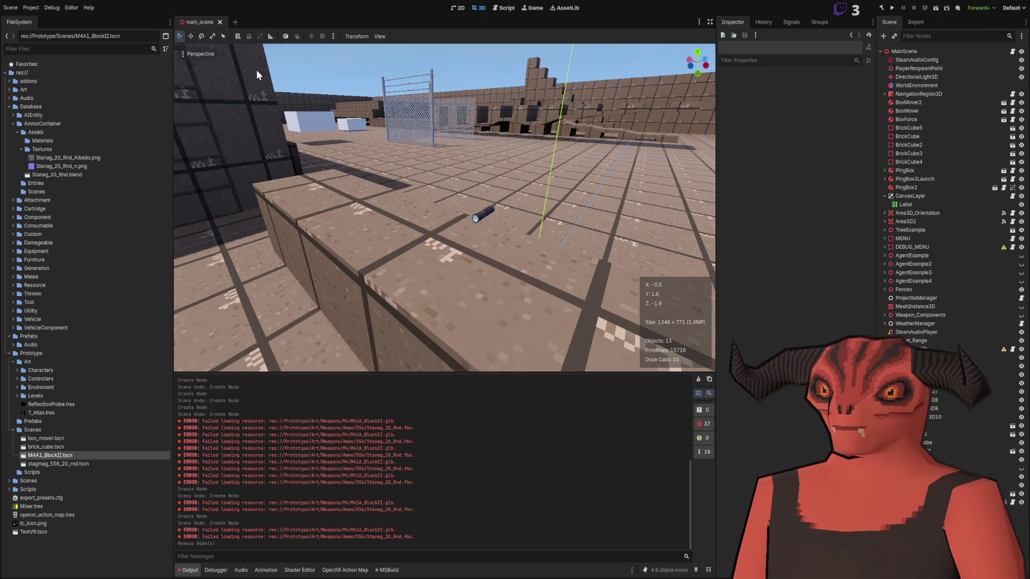
pyautogui.moveTo(59, 456)
pyautogui.mouseDown()
pyautogui.moveTo(400, 200)
pyautogui.moveTo(419, 230)
pyautogui.mouseUp()
pyautogui.press('f')
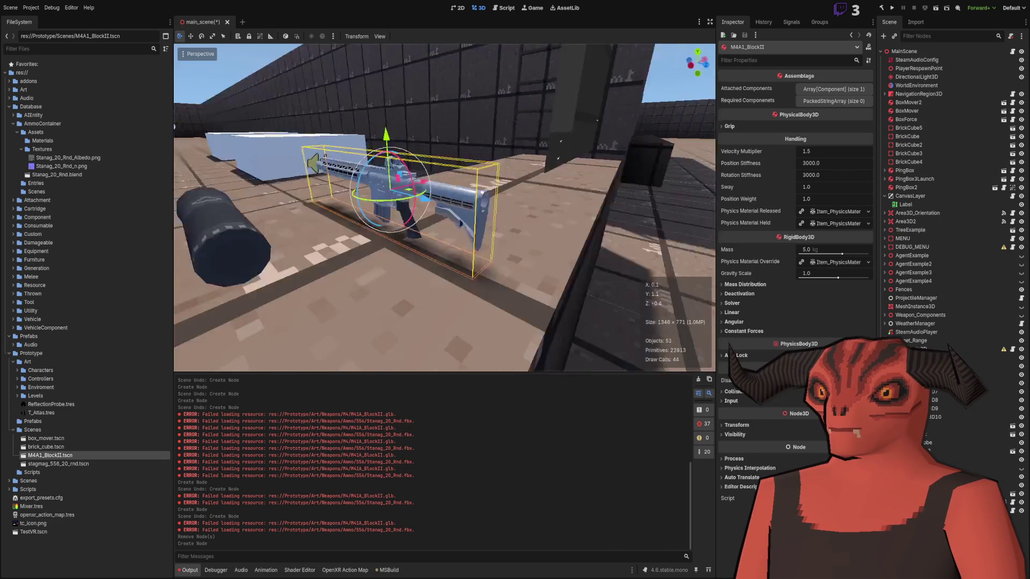
pyautogui.moveTo(416, 272); pyautogui.dragTo(417, 272)
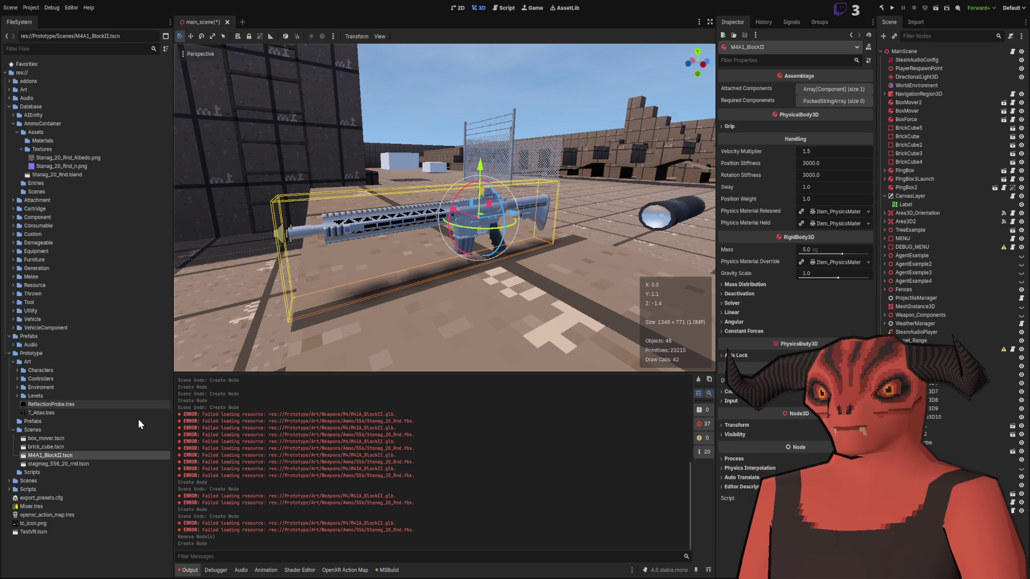
# Step: Select the stagmag_556_20_rnd scene file in FileSystem
pyautogui.click(84, 464)
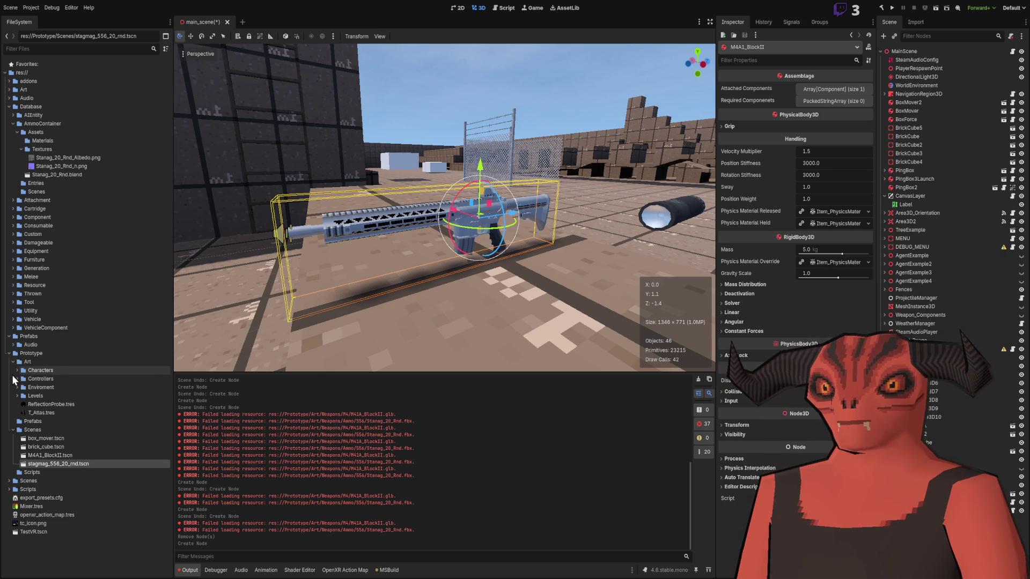
pyautogui.scroll(3, 449, 187)
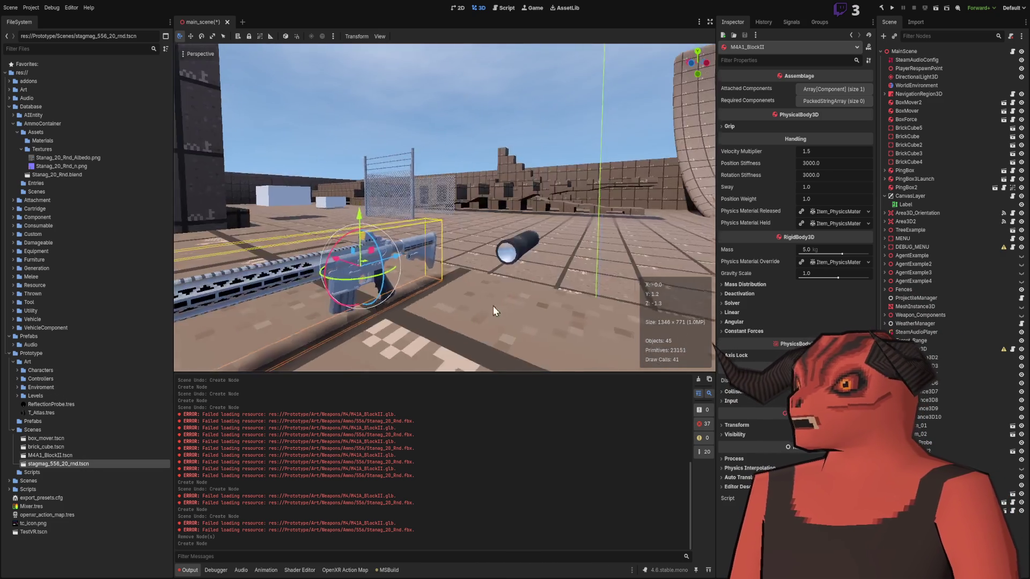
pyautogui.moveTo(397, 338); pyautogui.dragTo(390, 338)
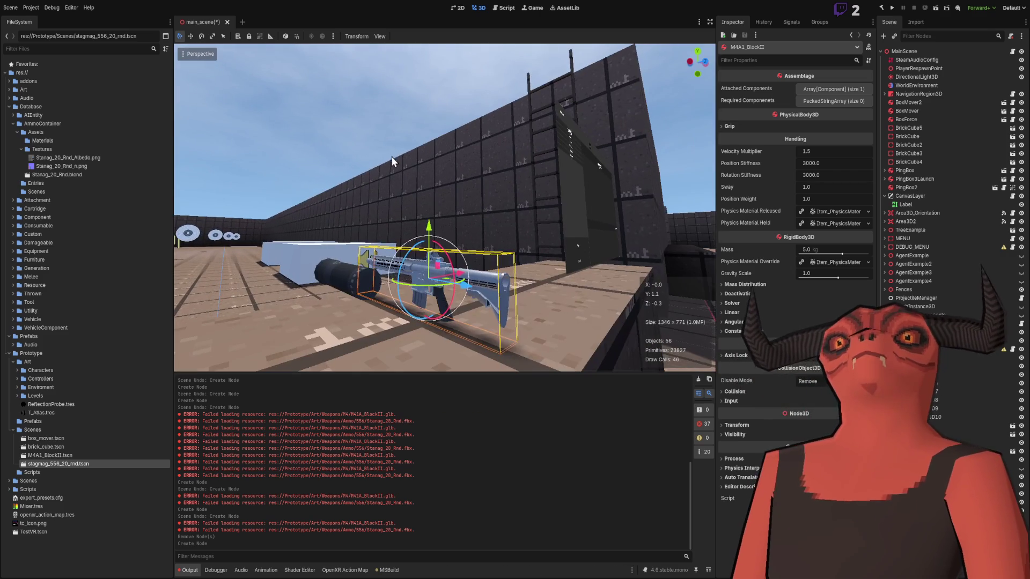
# Step: Collapse the Prototype Scenes and Prototype Art folders and save the main scene
pyautogui.click(416, 179)
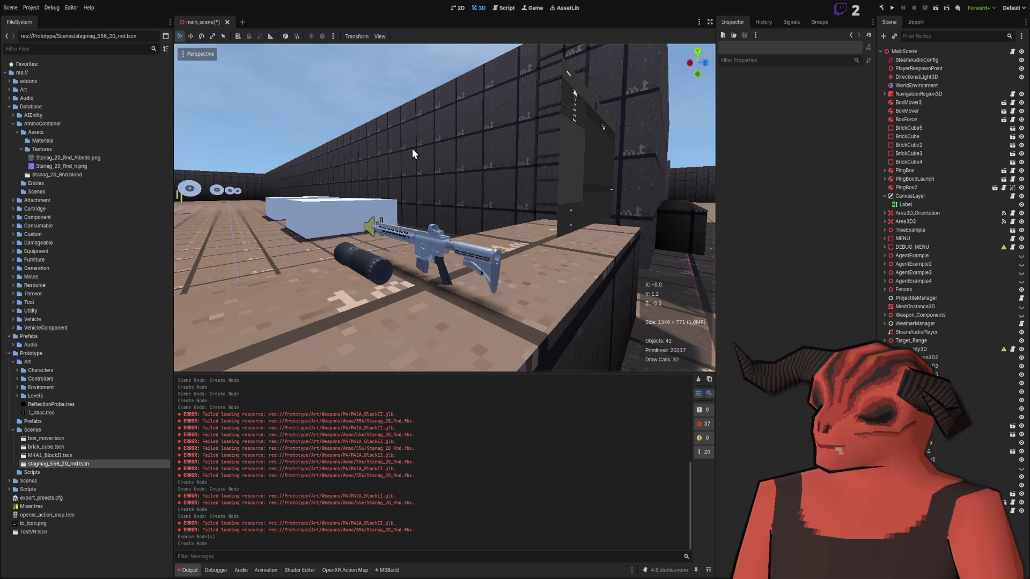
pyautogui.moveTo(387, 205); pyautogui.dragTo(437, 248)
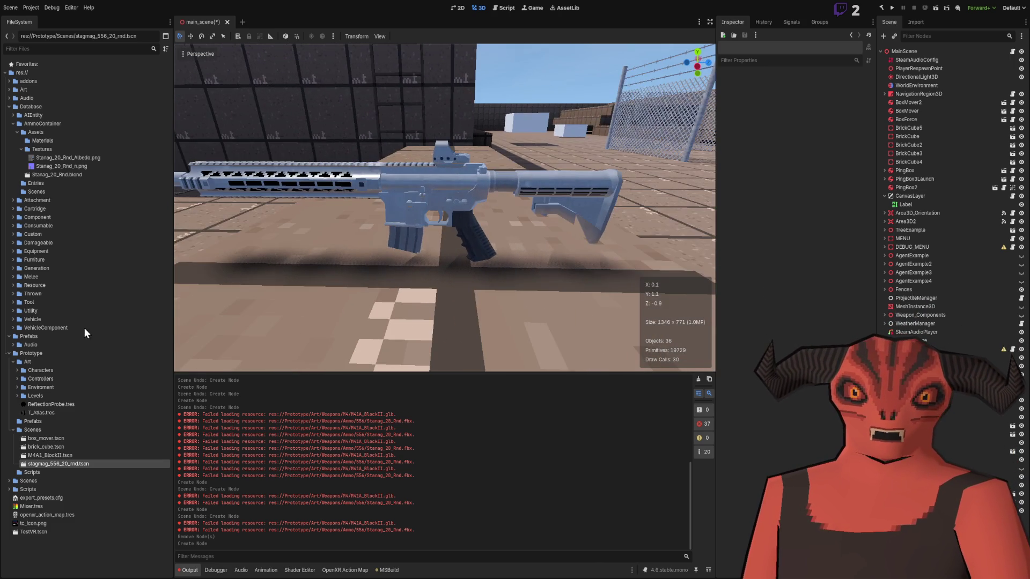
pyautogui.click(13, 429)
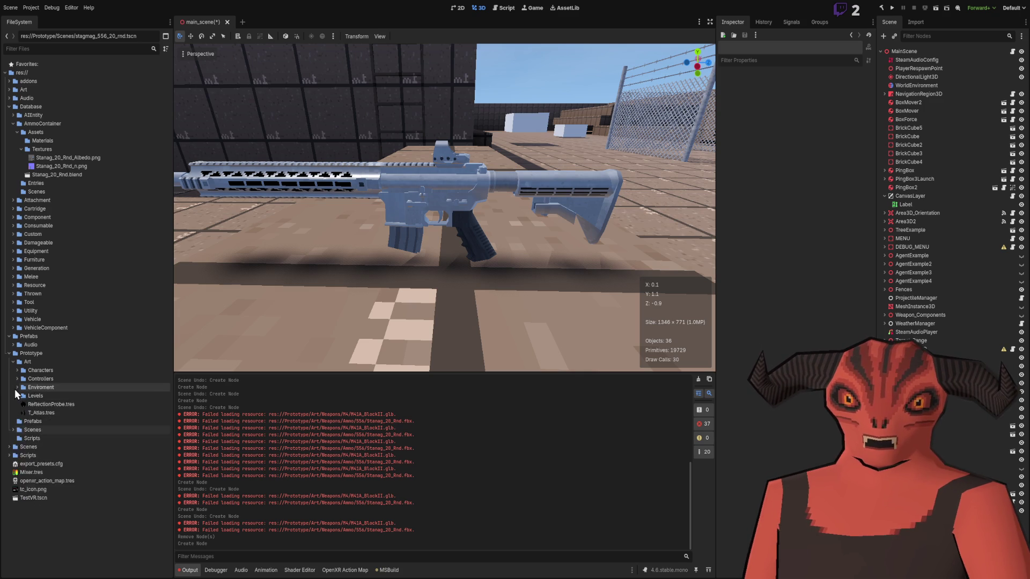
pyautogui.click(17, 370)
pyautogui.click(17, 371)
pyautogui.click(13, 362)
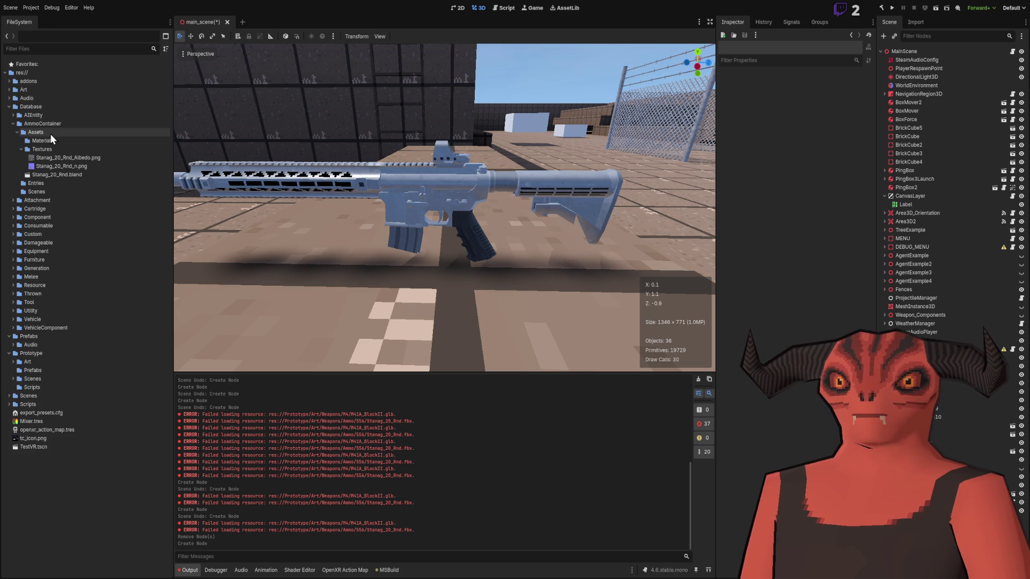
pyautogui.hotkey('ctrl', 's')
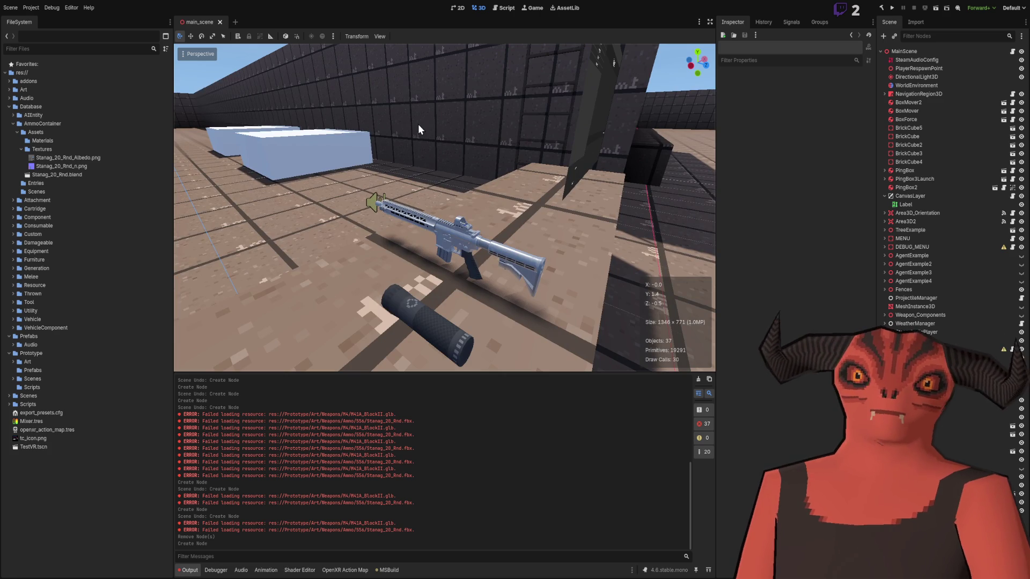
# Step: Collapse AmmoContainer, expand Scenes > Levels and select WorldGeneration.tscn
pyautogui.click(13, 123)
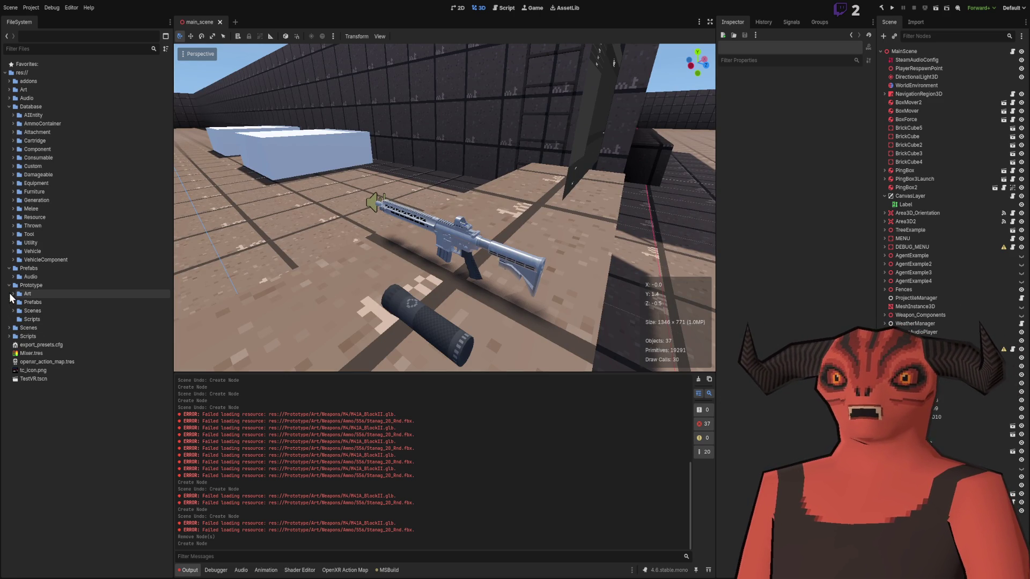
pyautogui.click(9, 327)
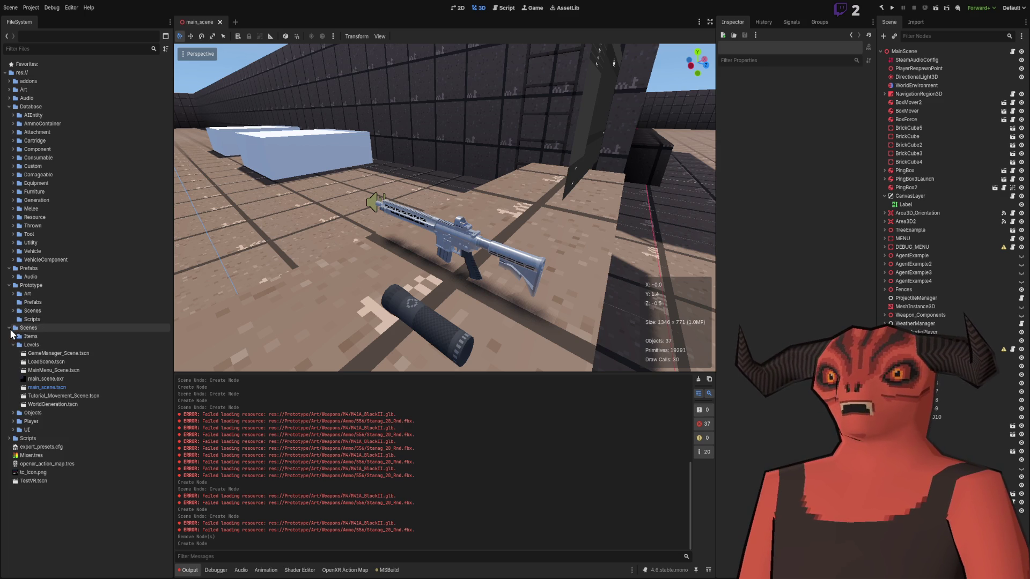
pyautogui.click(53, 404)
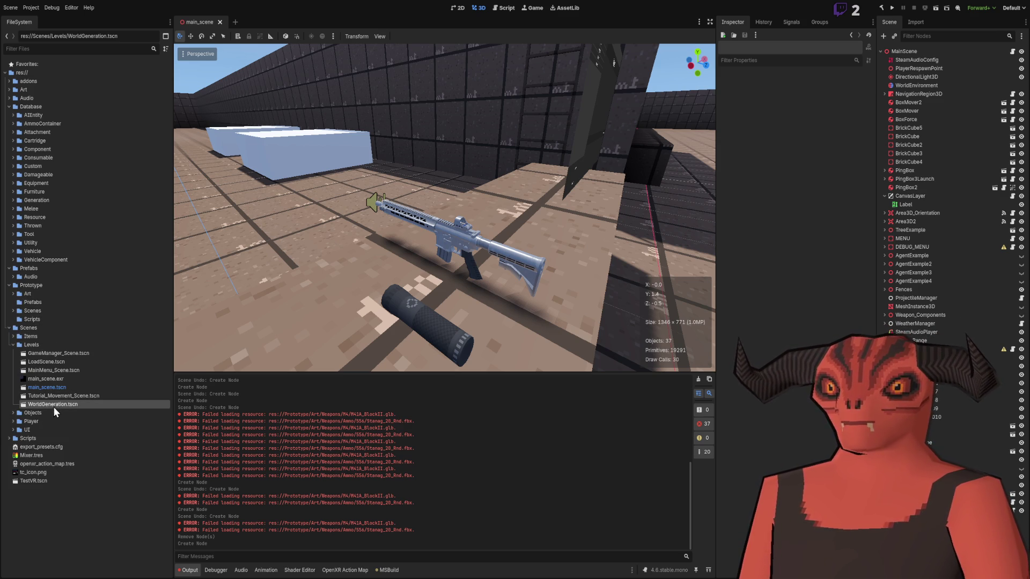
# Step: Open WorldGeneration.tscn and inspect TerrainManager's settings: 5000 trees, 20000 foliage
pyautogui.click(411, 224)
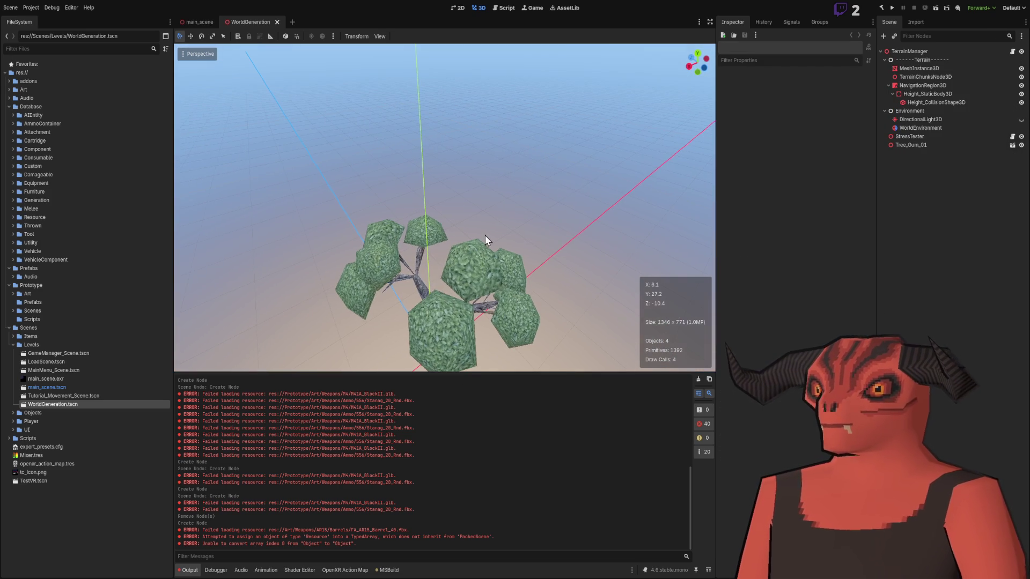
pyautogui.rightClick(590, 165)
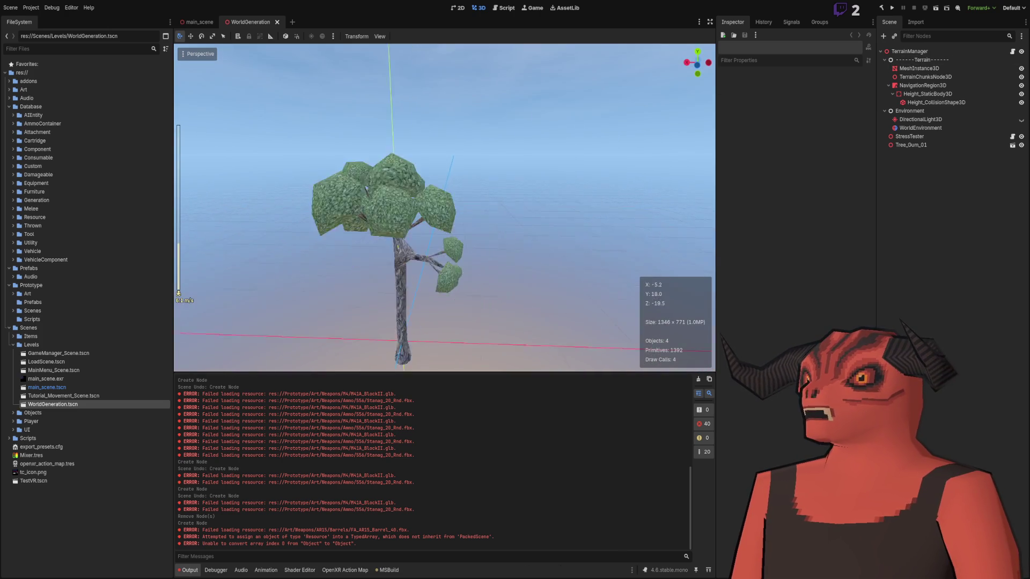
pyautogui.click(912, 52)
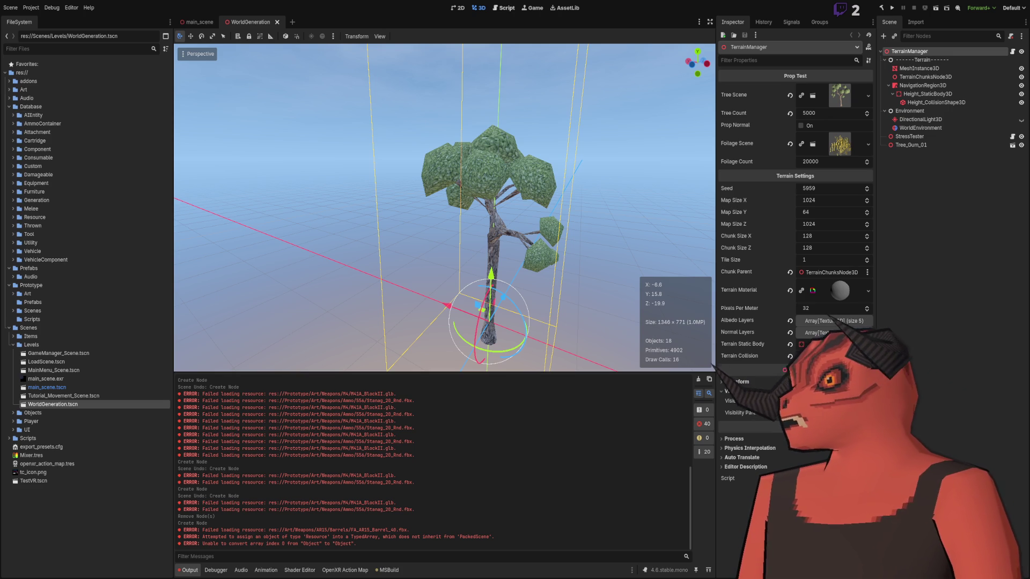
pyautogui.click(504, 8)
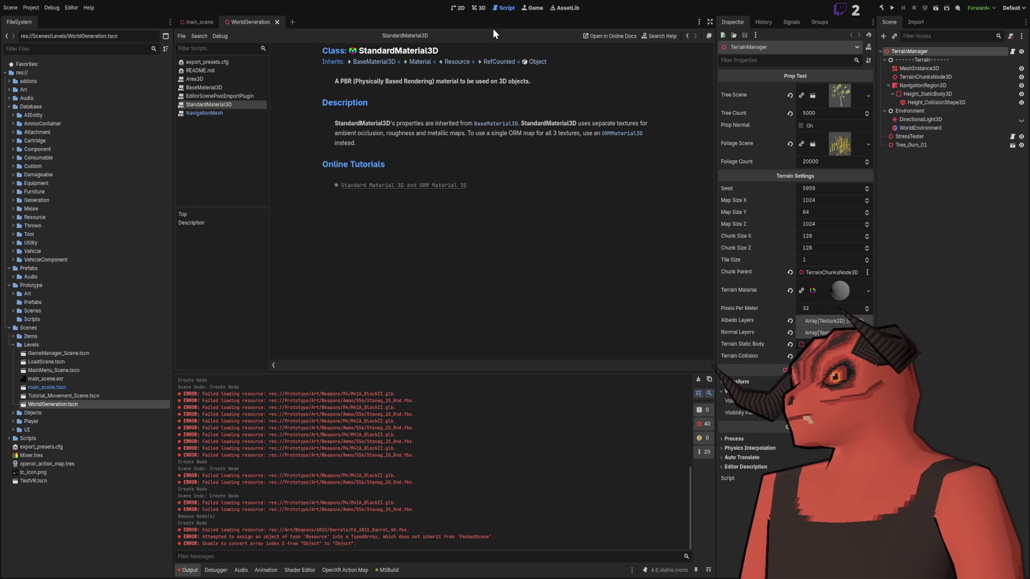
pyautogui.click(478, 7)
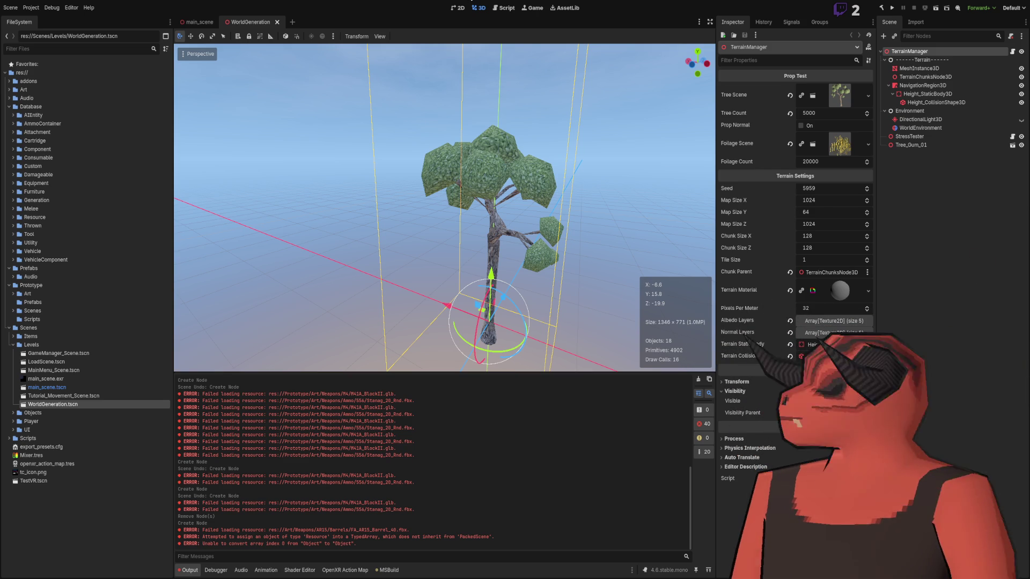
pyautogui.scroll(-2, 451, 107)
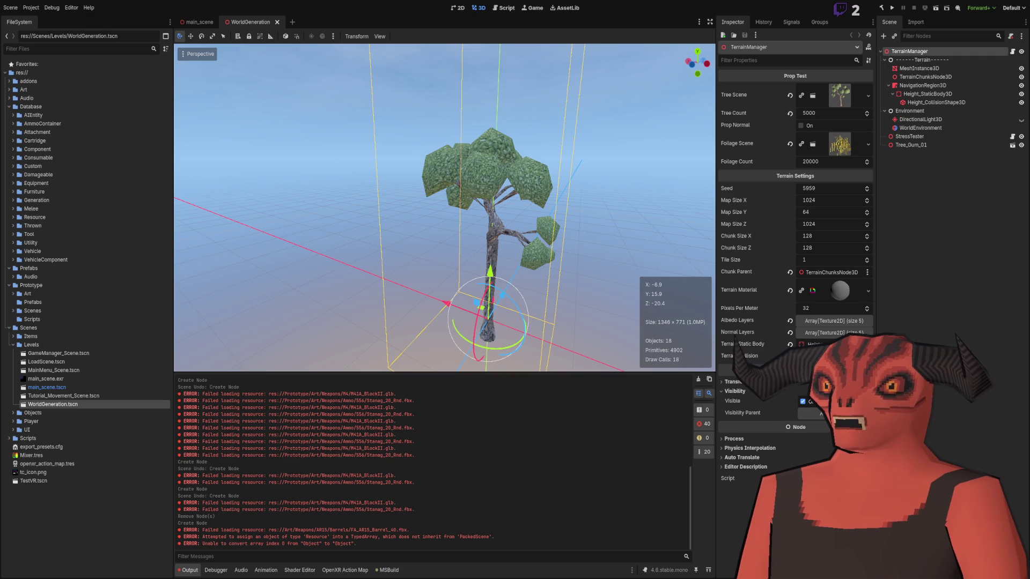
pyautogui.moveTo(590, 279); pyautogui.dragTo(431, 218)
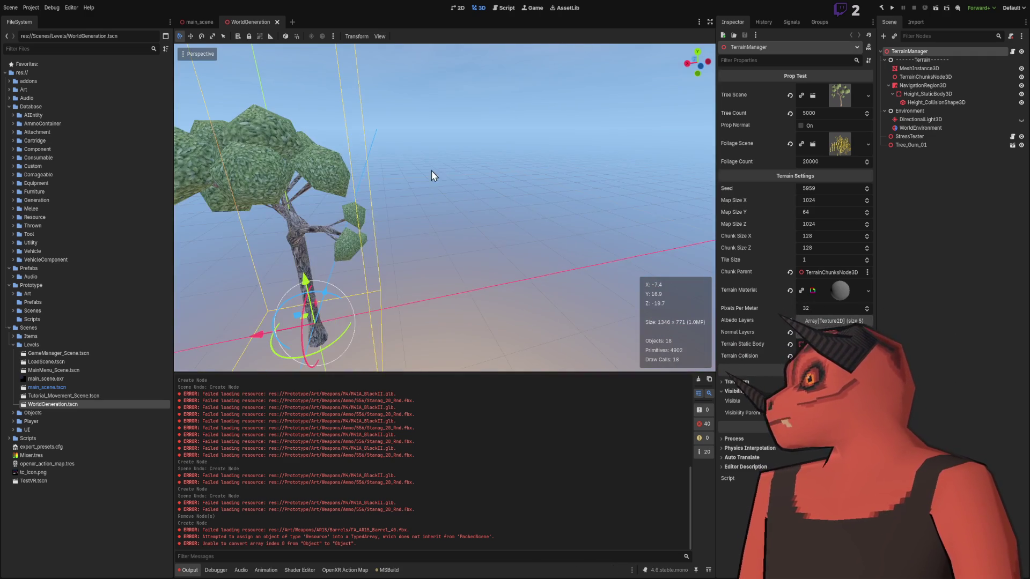
pyautogui.moveTo(488, 115); pyautogui.dragTo(381, 191)
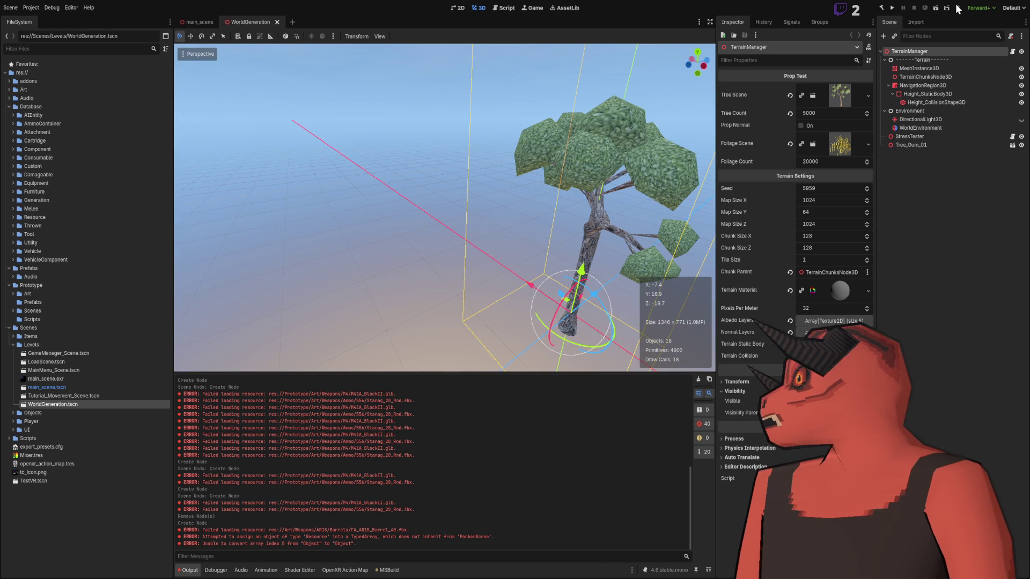
pyautogui.click(935, 8)
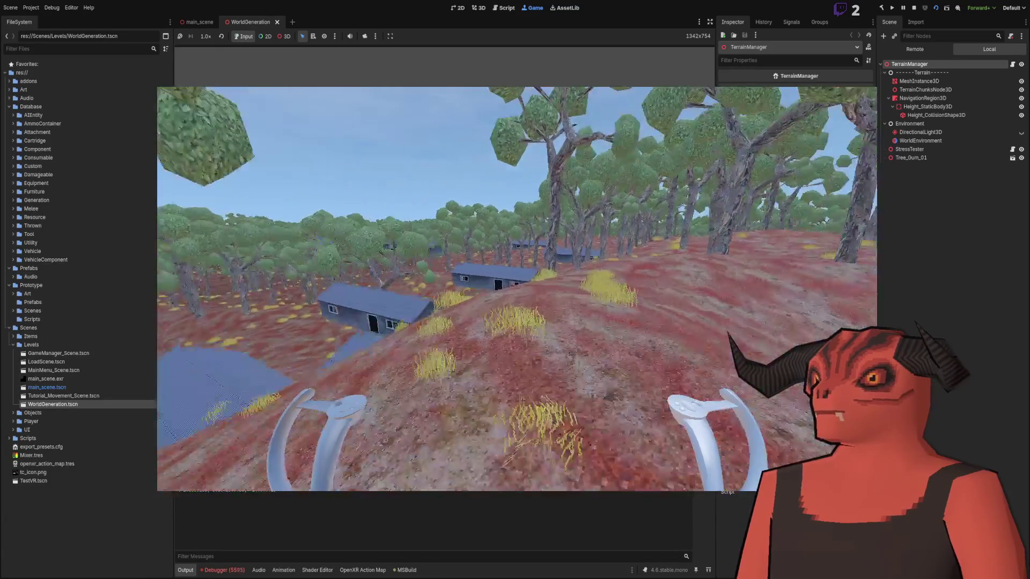
# Step: Review TerrainManager's properties again, then stop the running forest terrain game
pyautogui.click(924, 82)
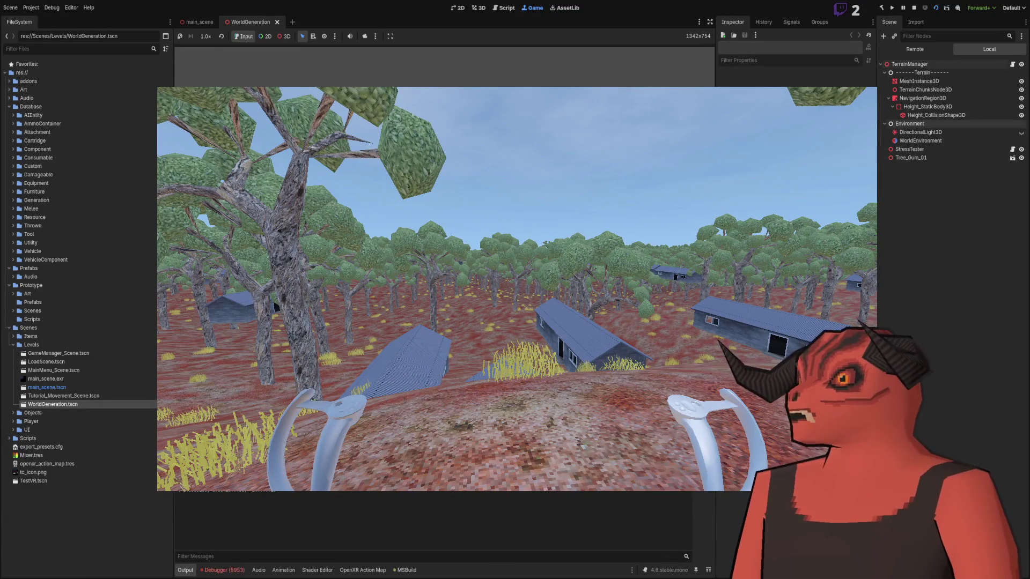
pyautogui.click(921, 64)
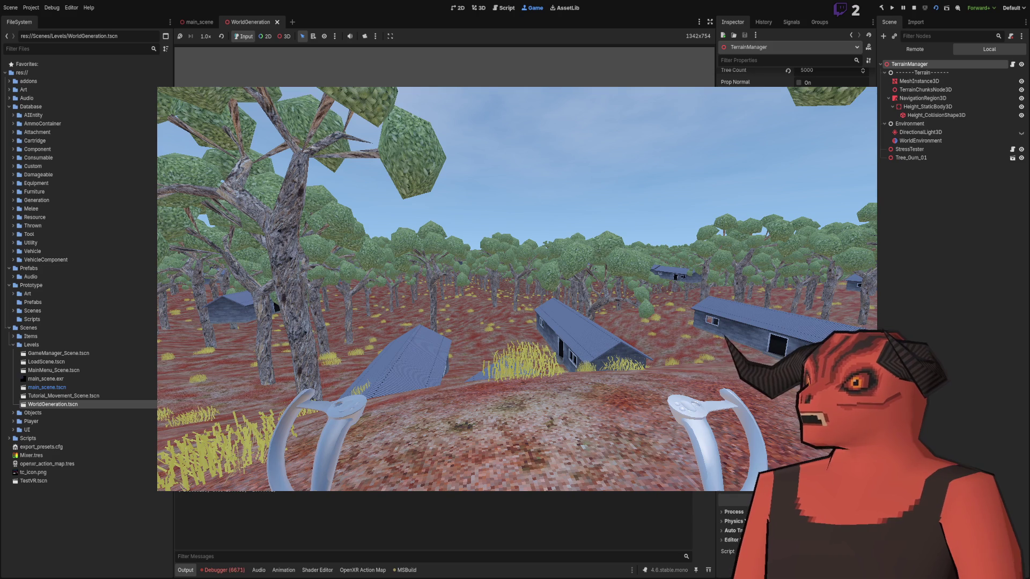
pyautogui.scroll(-5, 794, 268)
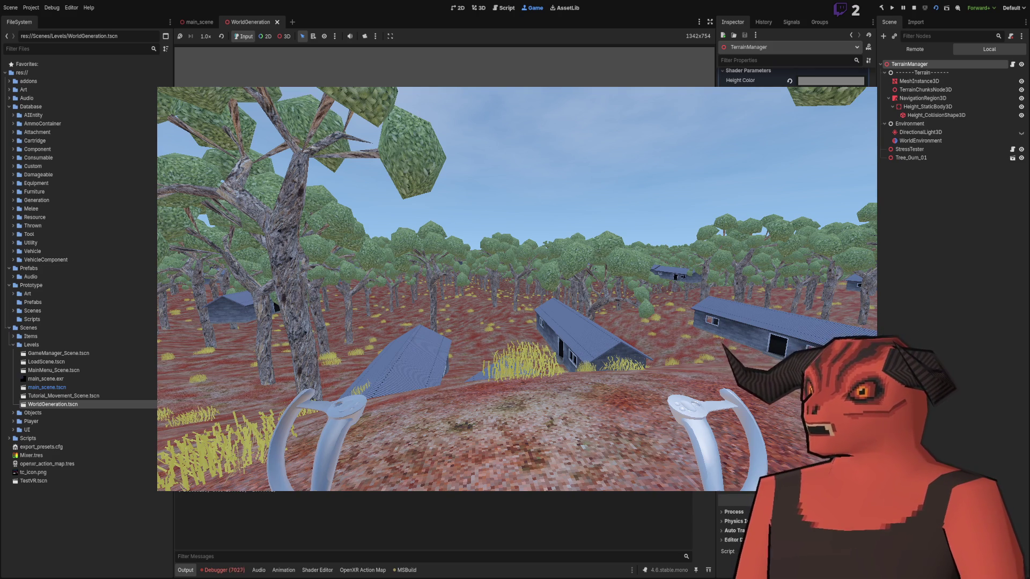
pyautogui.scroll(3, 794, 268)
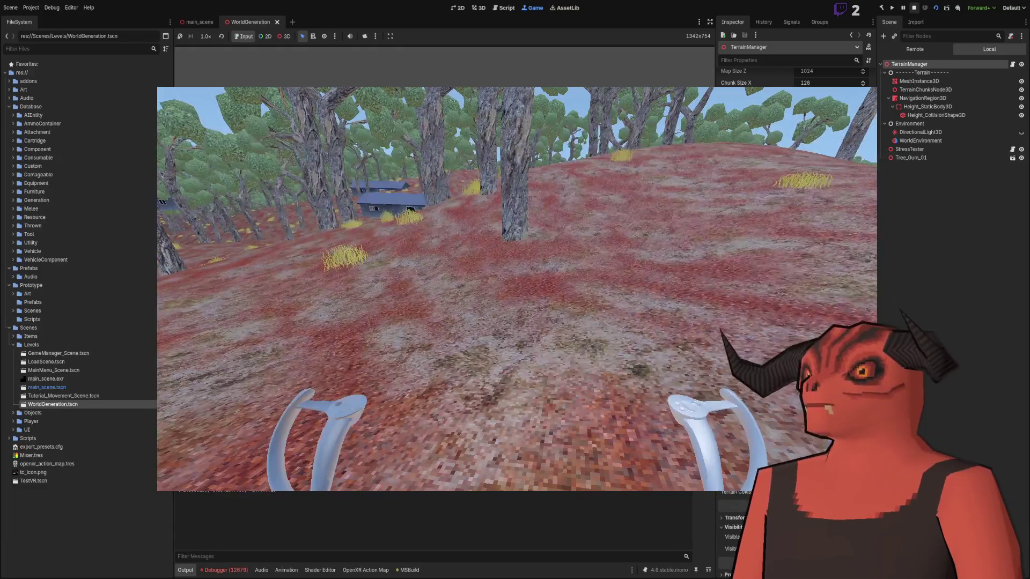
pyautogui.click(914, 8)
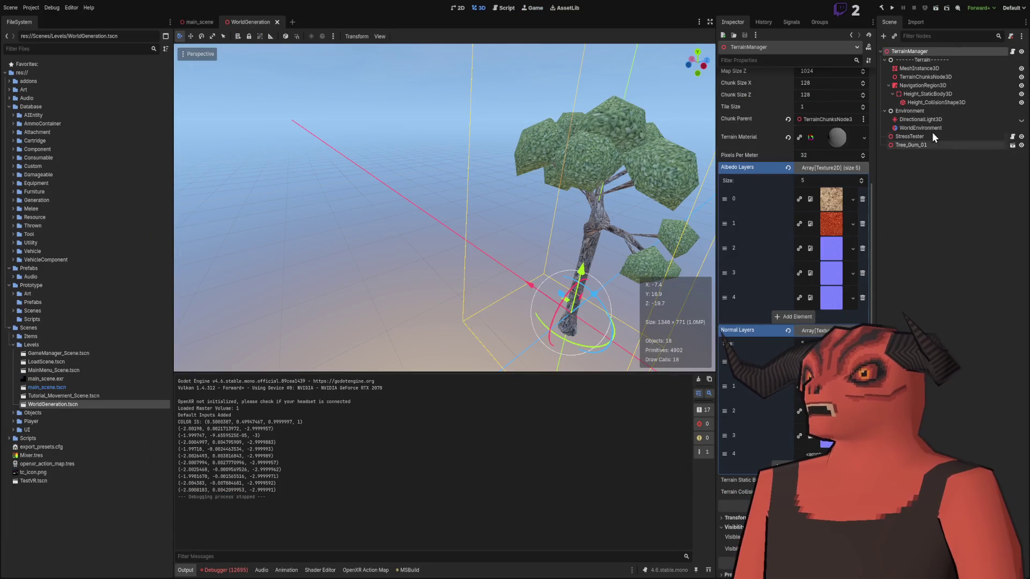
# Step: Recheck TerrainManager's Normal Layers, save WorldGeneration, and run the current scene
pyautogui.click(922, 69)
pyautogui.click(920, 54)
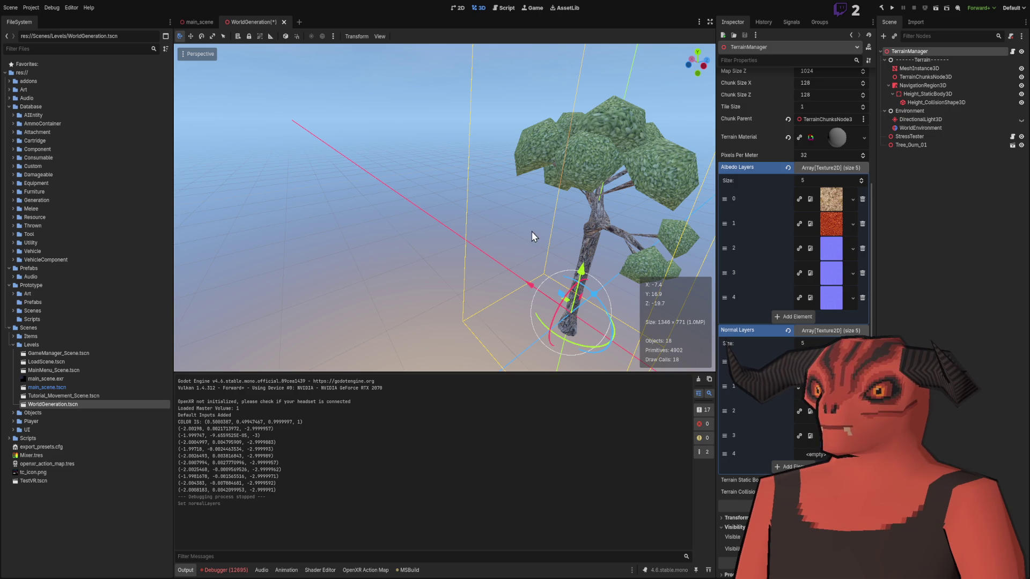
pyautogui.scroll(2, 613, 299)
pyautogui.hotkey('ctrl', 's')
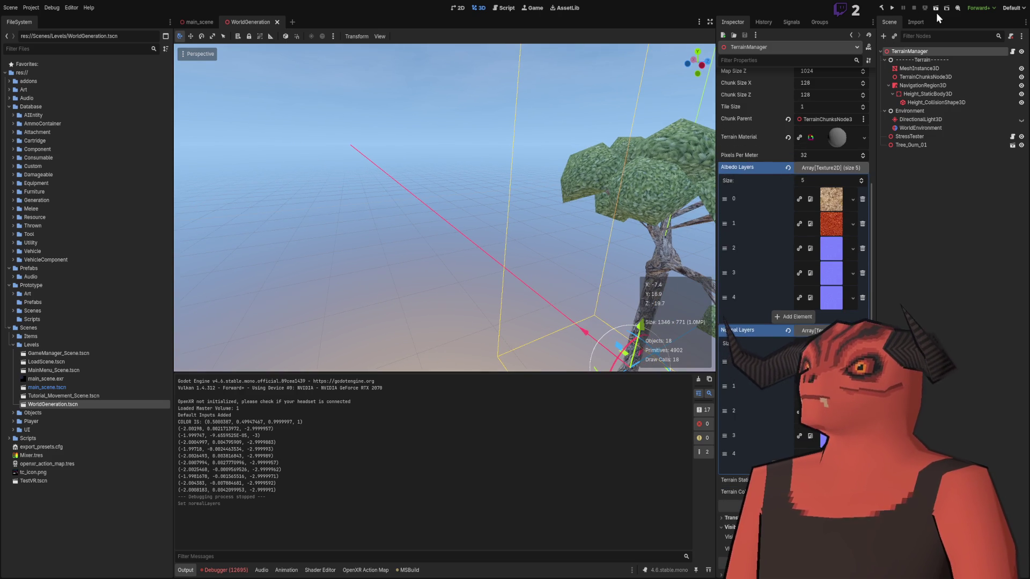
pyautogui.click(936, 10)
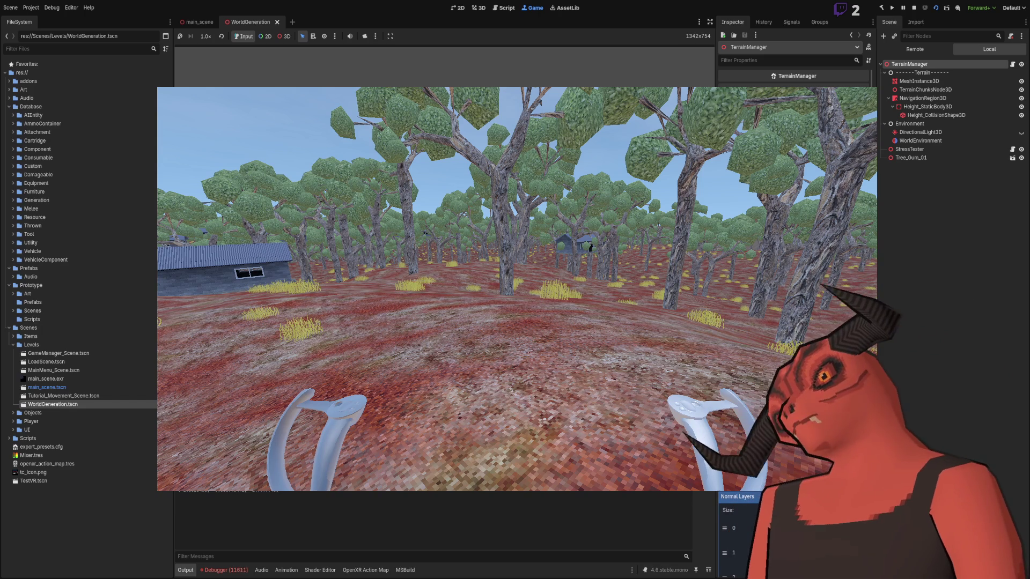
pyautogui.scroll(-2, 796, 322)
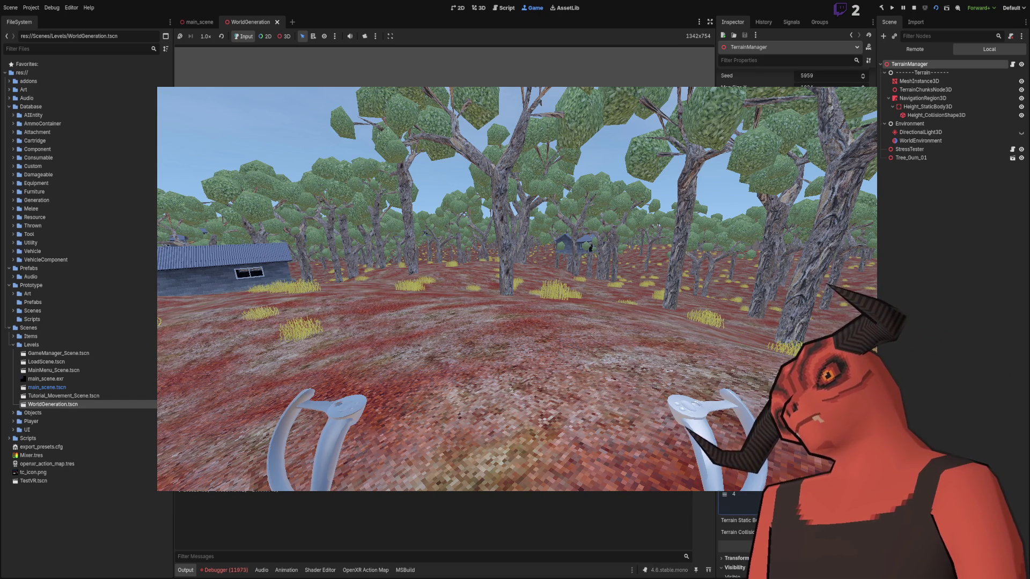
pyautogui.scroll(2, 796, 322)
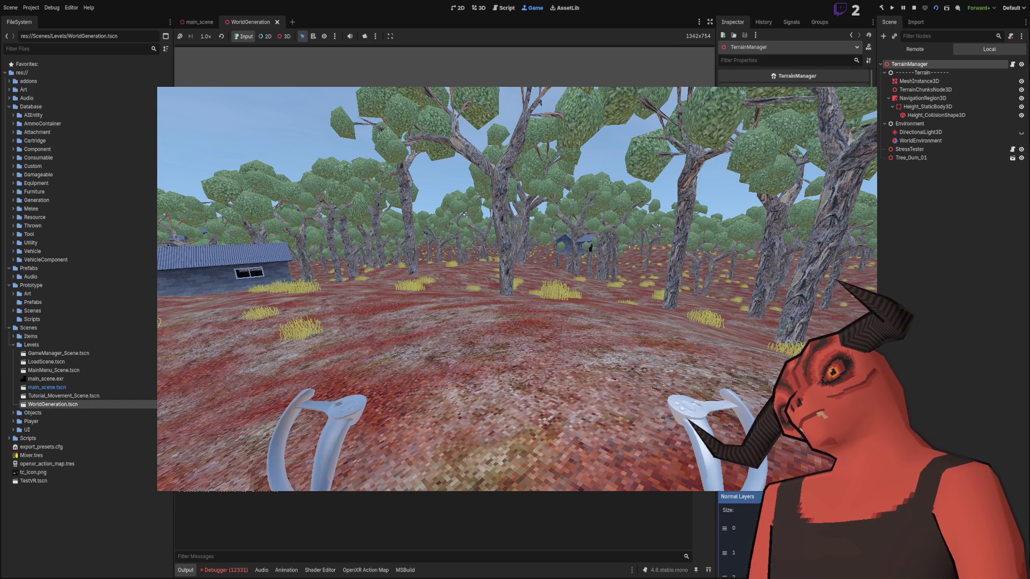